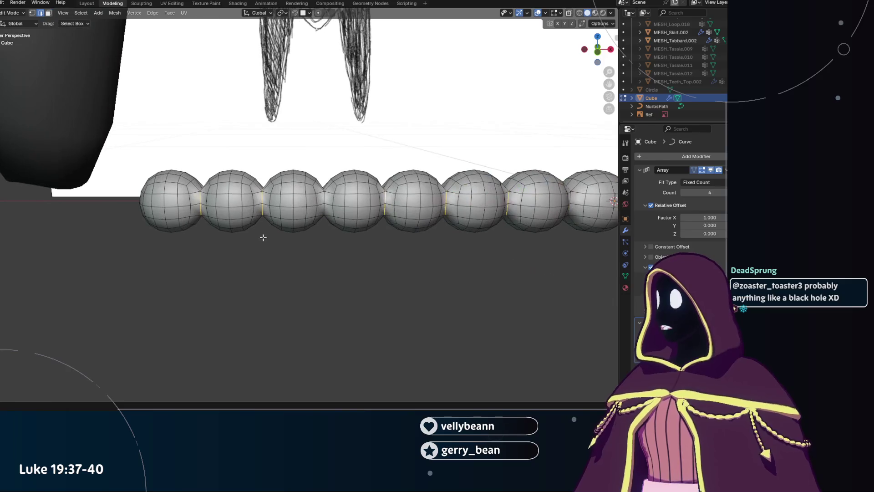
Inspect the sphere chain from several angles and roughly enlarge the bead with a free scale.
middle_drag(246, 260, 242, 264)
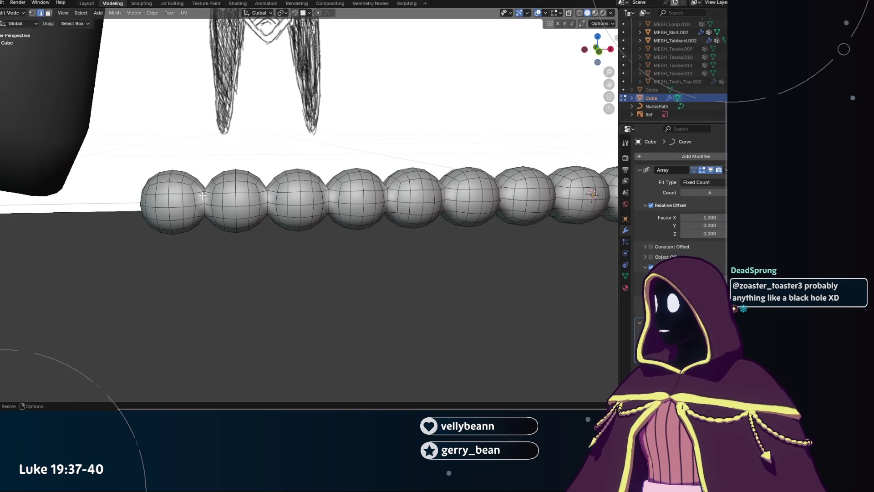
middle_drag(204, 194, 521, 235)
scroll(289, 251, up, 3)
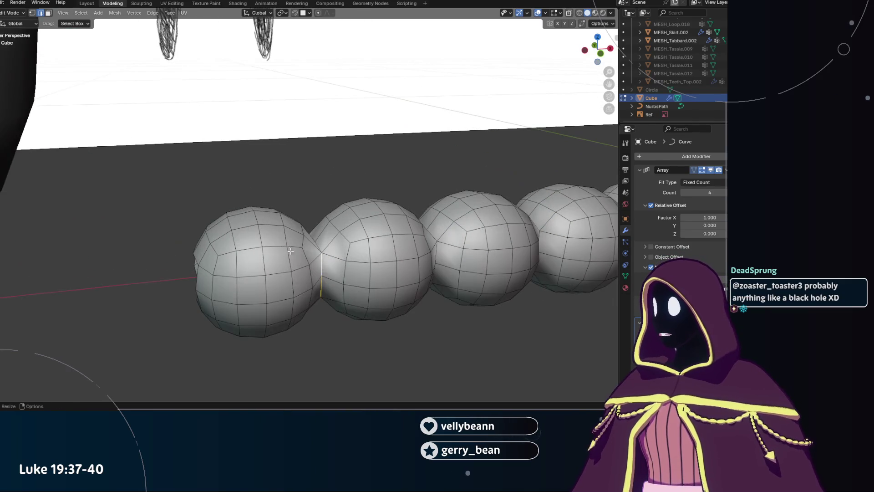
mouse_move(319, 245)
middle_down()
mouse_move(307, 270)
mouse_move(305, 239)
middle_up()
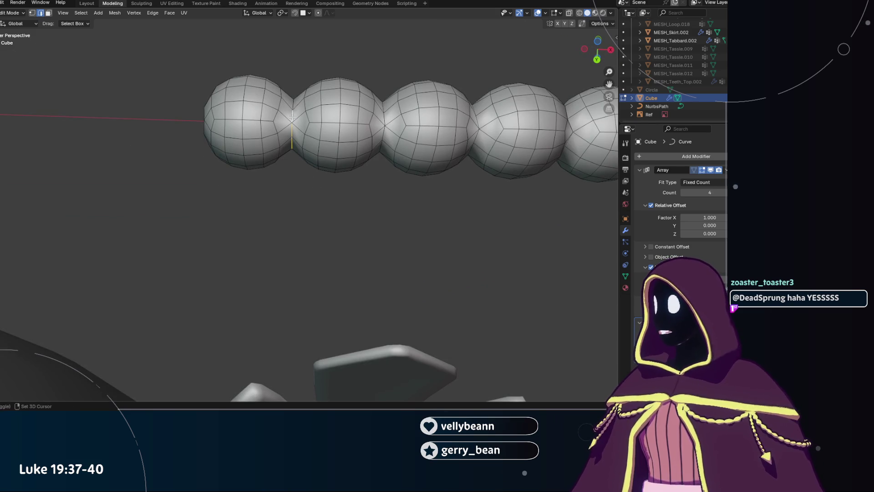
middle_drag(292, 117, 293, 166)
scroll(478, 228, down, 3)
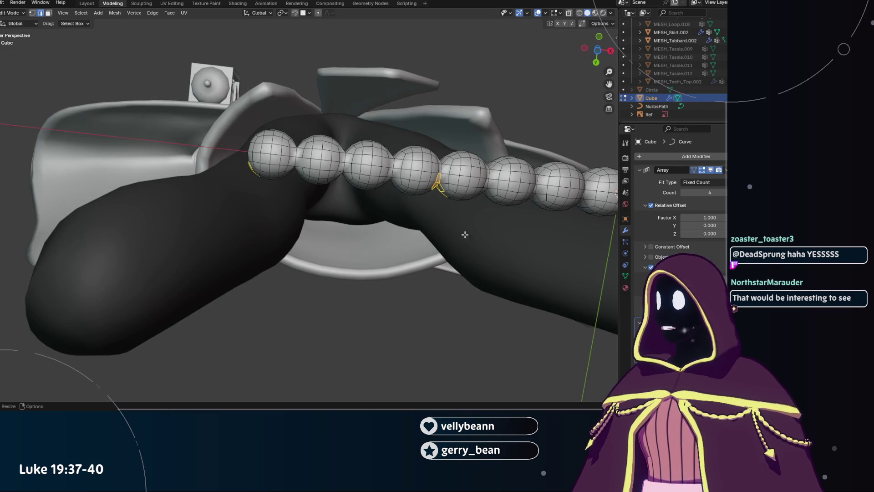
middle_drag(479, 228, 447, 253)
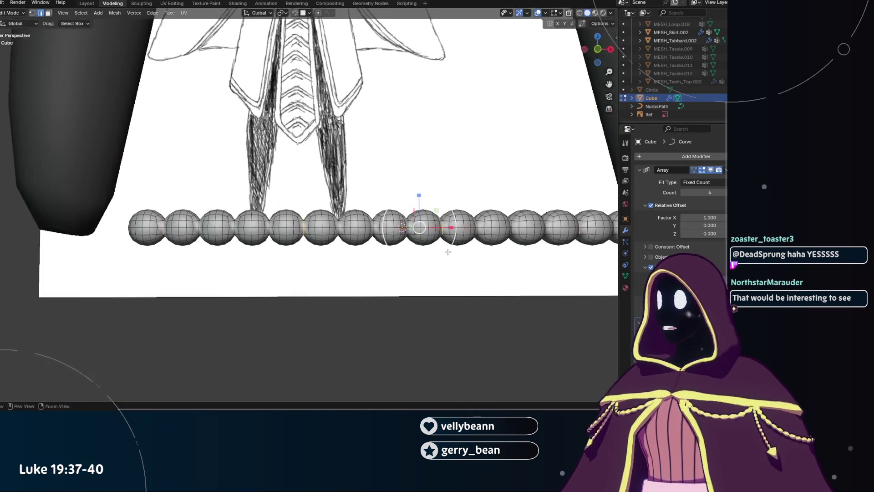
key(s)
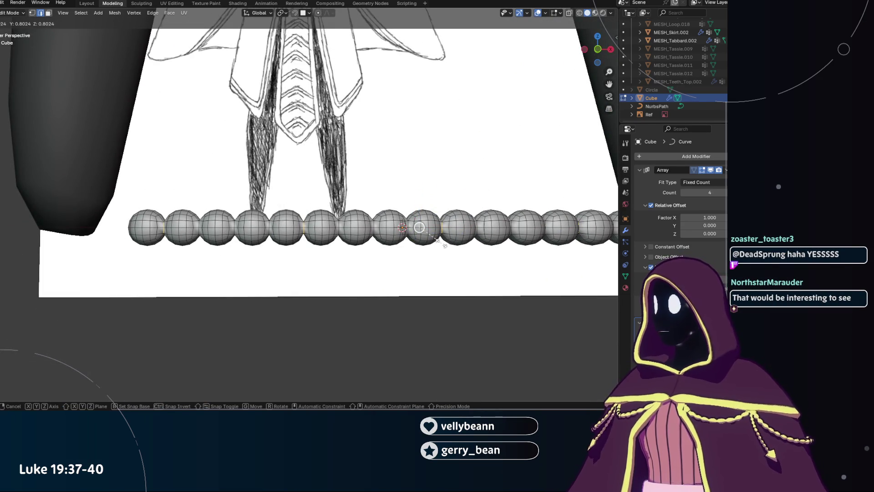
click(420, 227)
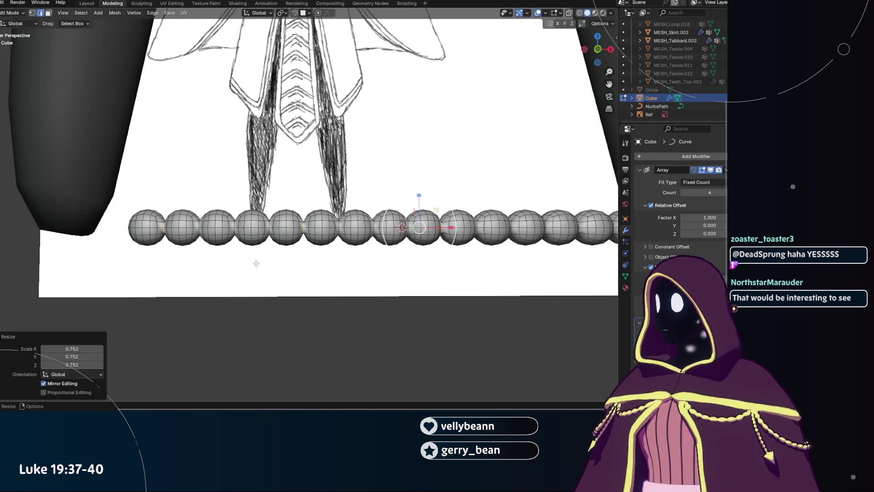
scroll(340, 252, up, 2)
scroll(340, 251, up, 2)
scroll(340, 251, up, 2)
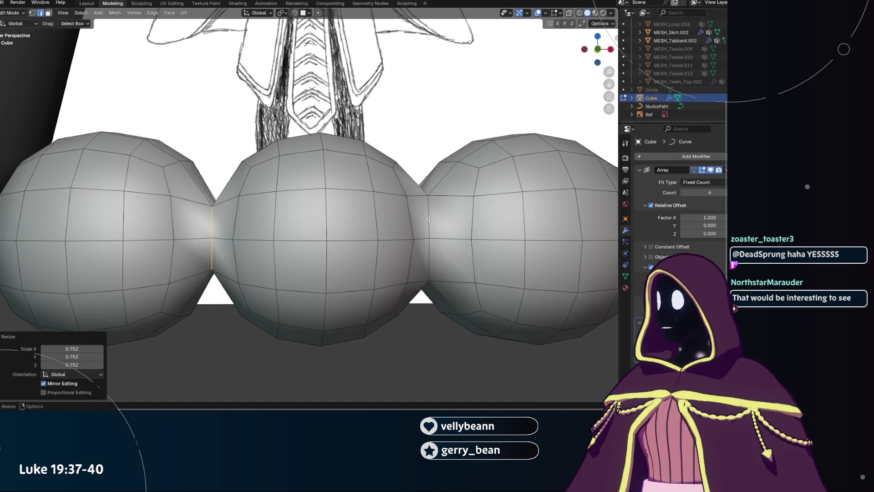
scroll(430, 219, down, 3)
mouse_move(429, 219)
middle_down()
mouse_move(396, 275)
mouse_move(378, 251)
middle_up()
mouse_move(376, 204)
middle_down()
mouse_move(446, 126)
mouse_move(391, 237)
middle_up()
scroll(446, 124, up, 2)
scroll(444, 123, down, 3)
Scale the bead again and set the Resize panel to exactly 0.752 on X, Y and Z.
key(s)
click(388, 226)
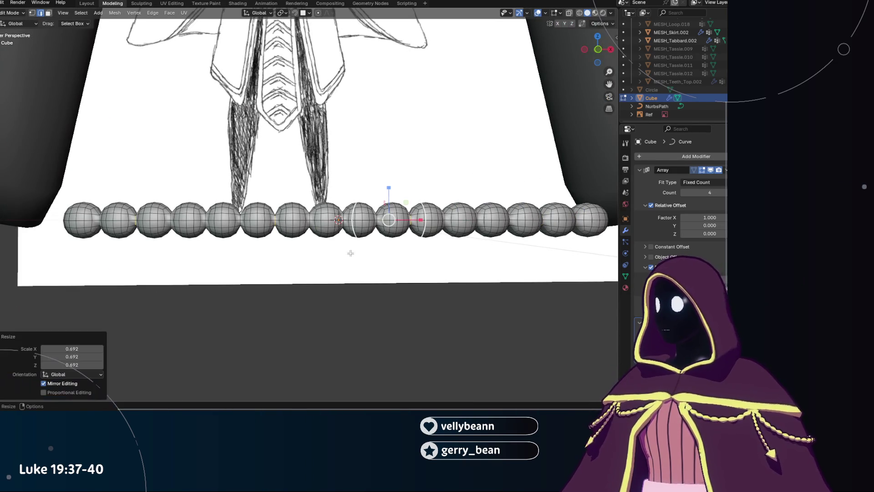
click(93, 348)
text(0.692158)
key(Return)
double_click(42, 348)
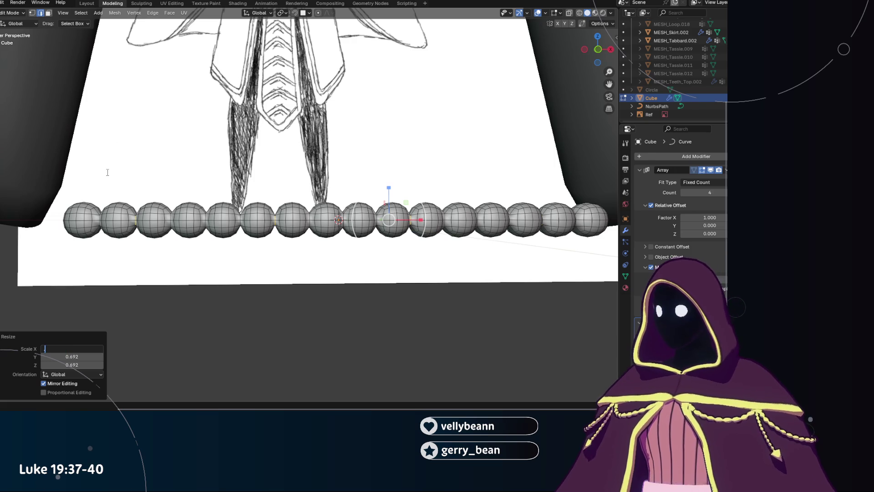
key(Return)
click(87, 355)
key(BackSpace)
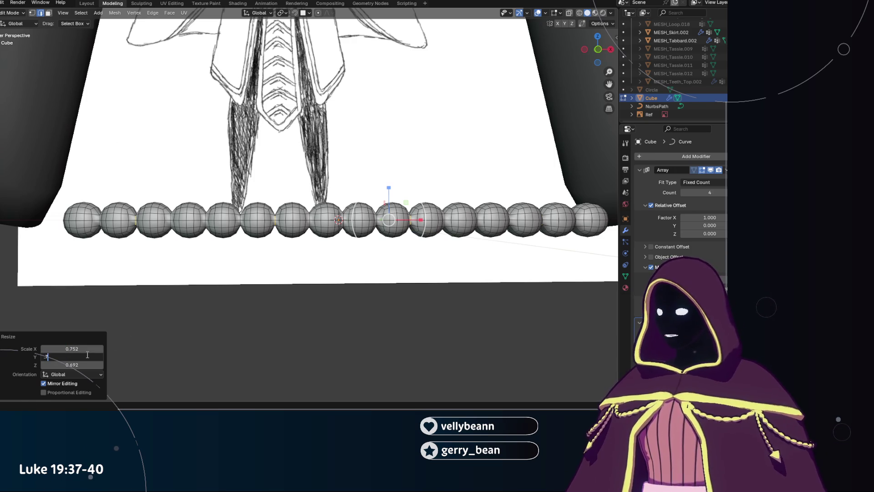
key(Return)
click(84, 364)
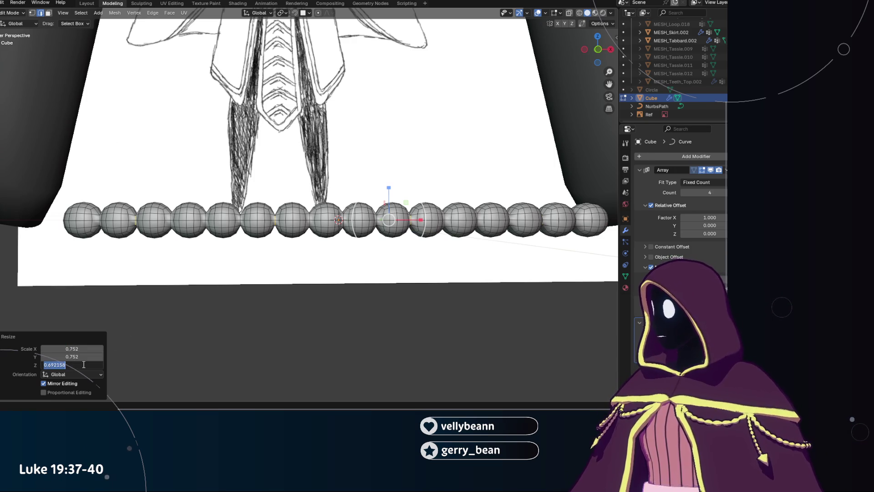
key(BackSpace)
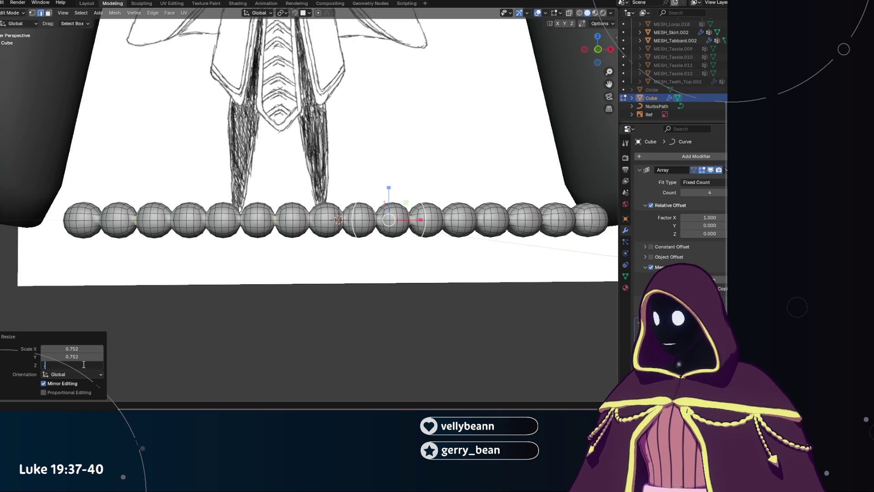
text(.752)
key(Return)
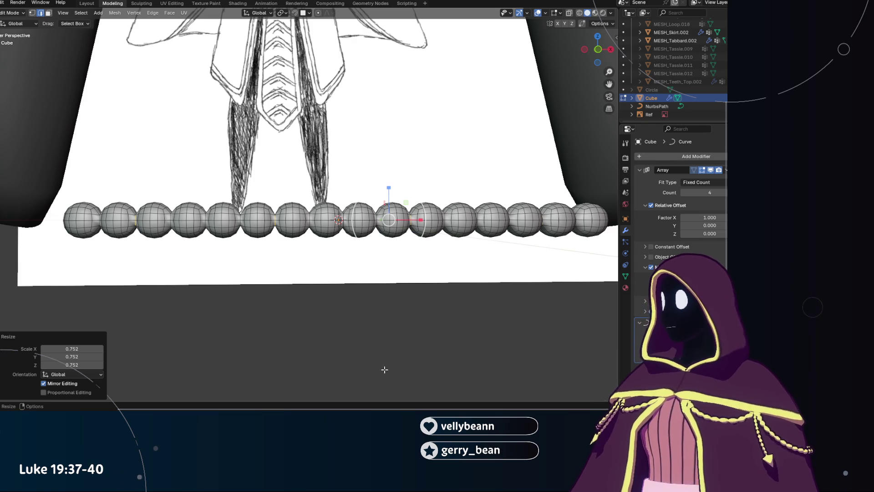
scroll(367, 316, up, 1)
scroll(372, 296, up, 1)
scroll(357, 254, up, 2)
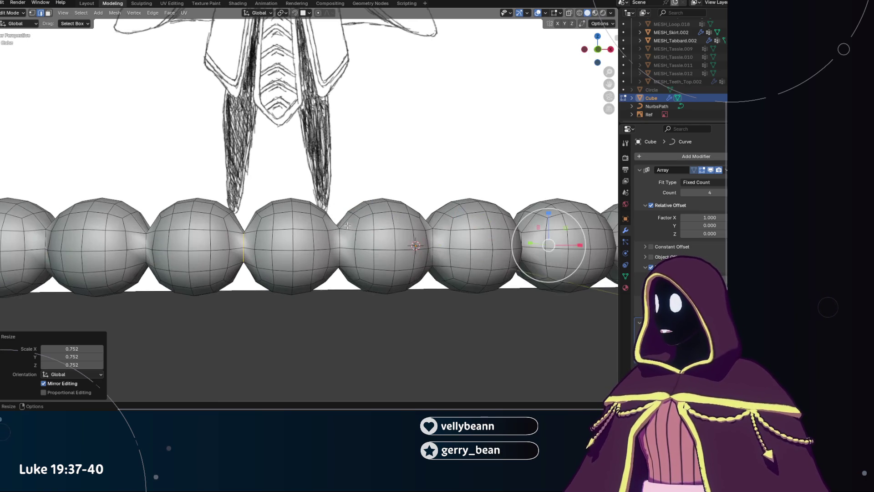
Rescale the bead from a front view and enter 0.752 for Scale X, Y and Z in the Resize panel.
mouse_move(344, 237)
middle_down()
mouse_move(333, 239)
mouse_move(318, 307)
middle_up()
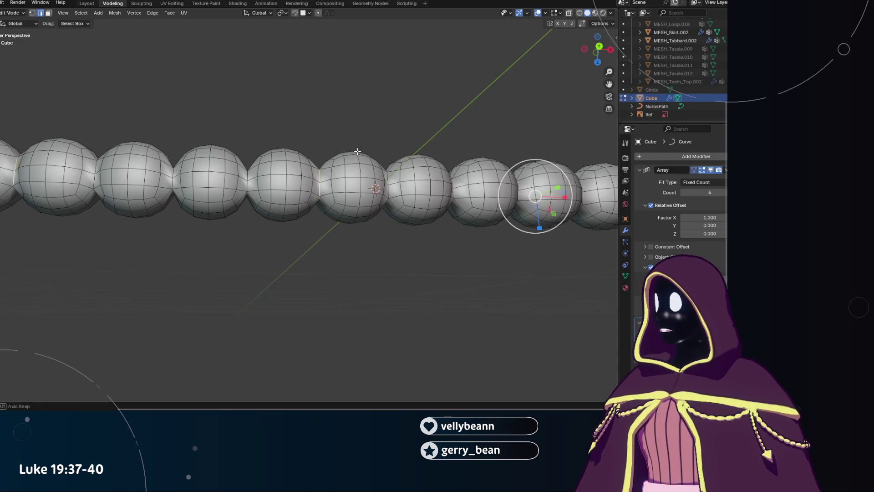
scroll(357, 143, up, 3)
mouse_move(369, 127)
middle_down()
mouse_move(333, 232)
mouse_move(345, 243)
middle_up()
key(s)
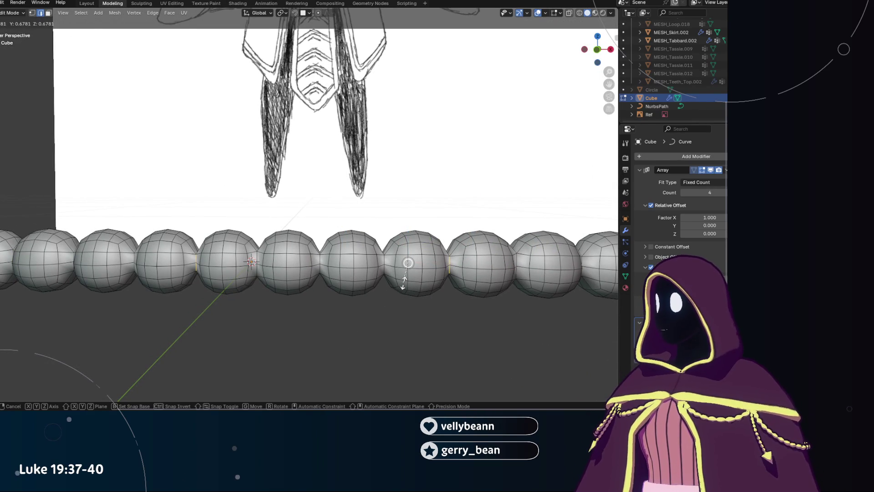
click(403, 282)
click(87, 349)
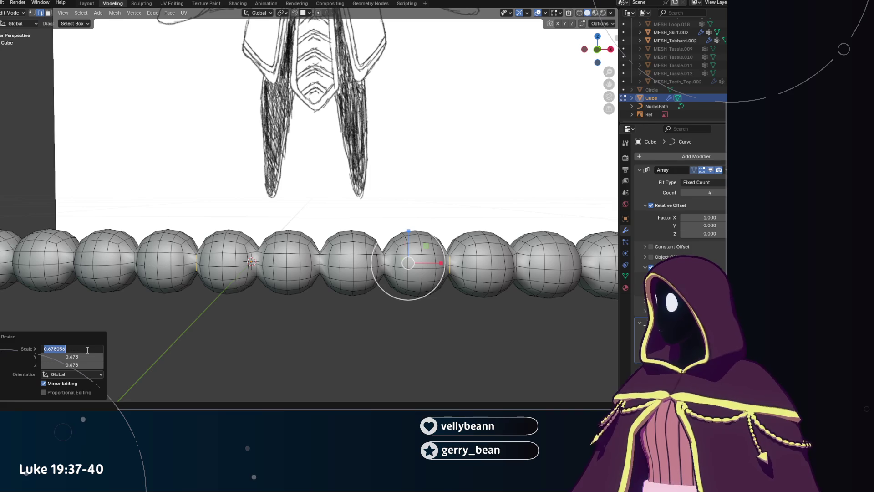
key(BackSpace)
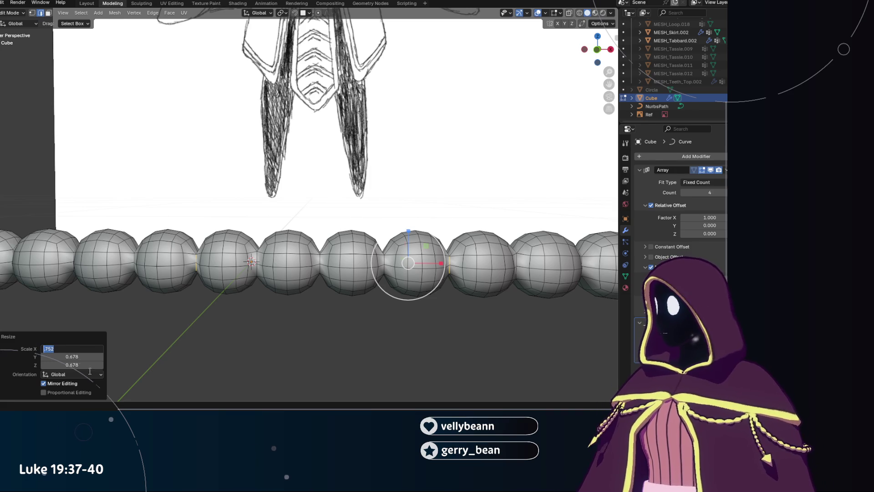
click(77, 357)
click(71, 365)
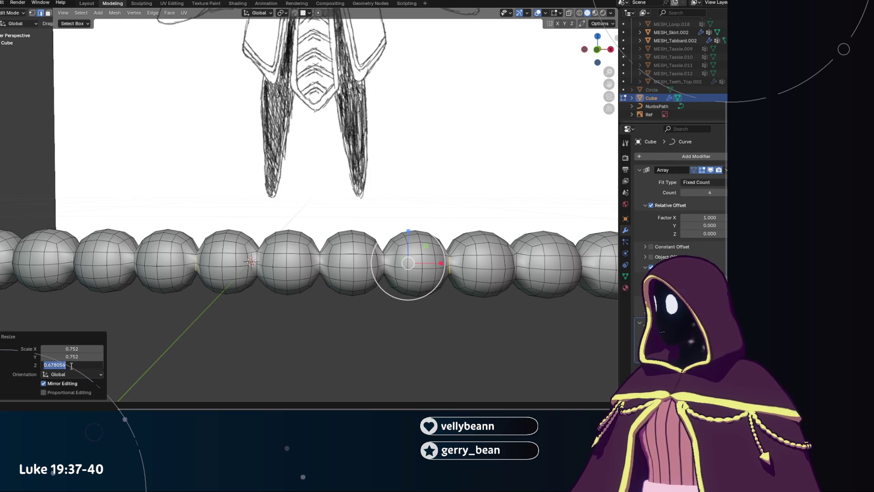
key(Return)
mouse_move(253, 343)
middle_down()
mouse_move(289, 317)
mouse_move(246, 280)
middle_up()
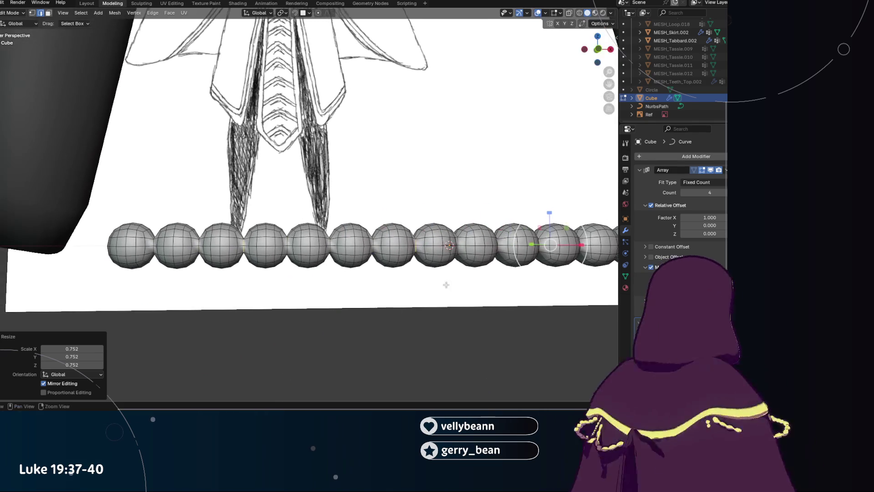
scroll(246, 280, up, 1)
scroll(246, 280, up, 1)
scroll(246, 276, up, 1)
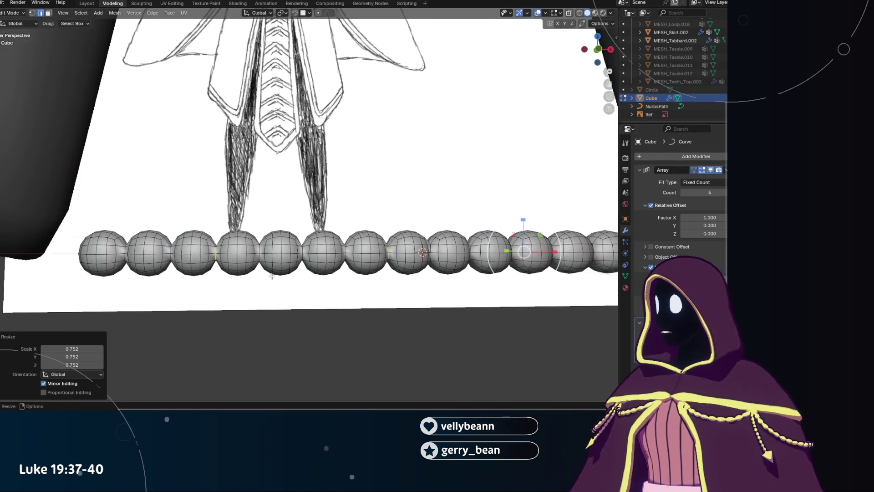
scroll(248, 273, up, 1)
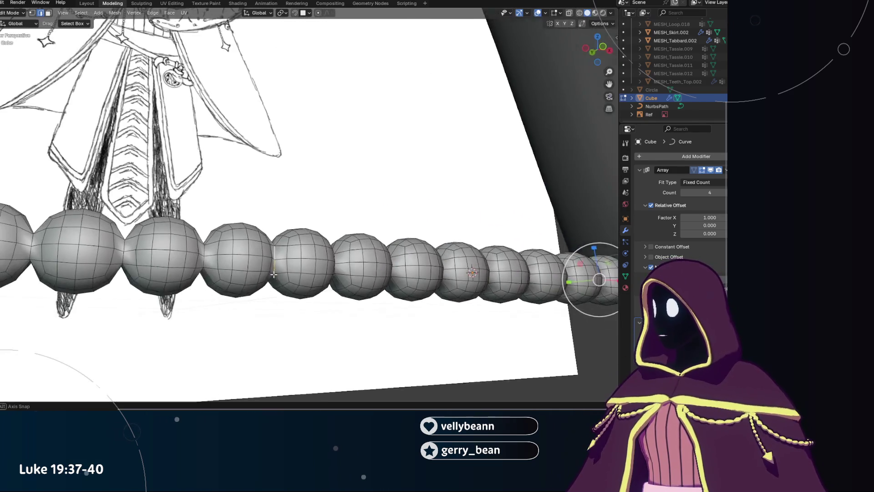
Scale another bead to 0.711, then correct it to 0.752 on all three axes in the Resize panel.
mouse_move(247, 274)
middle_down()
mouse_move(294, 268)
mouse_move(403, 294)
mouse_move(353, 277)
mouse_move(132, 279)
mouse_move(293, 240)
middle_up()
scroll(295, 268, up, 2)
key(s)
click(301, 254)
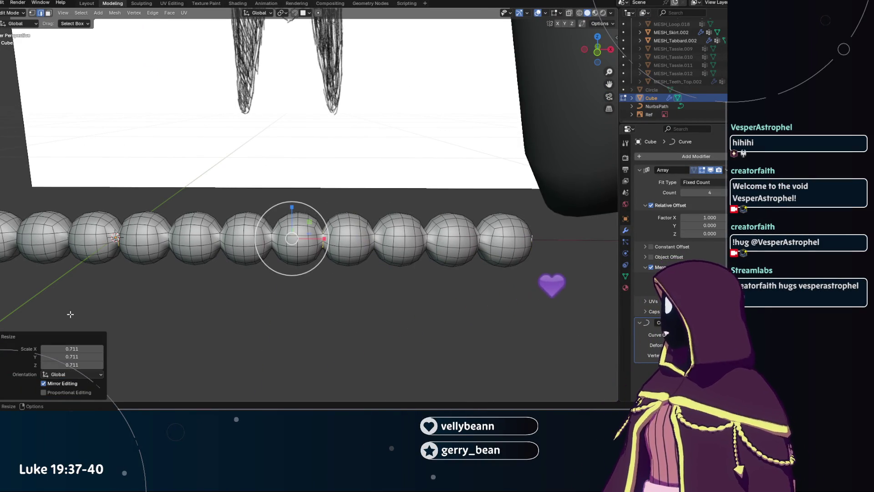
click(91, 349)
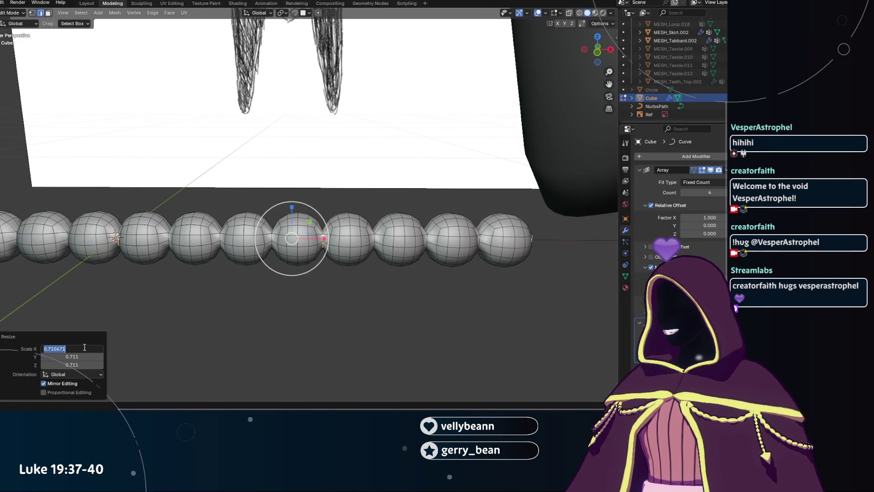
text(0.752)
key(Return)
click(83, 356)
text(0.752)
click(83, 364)
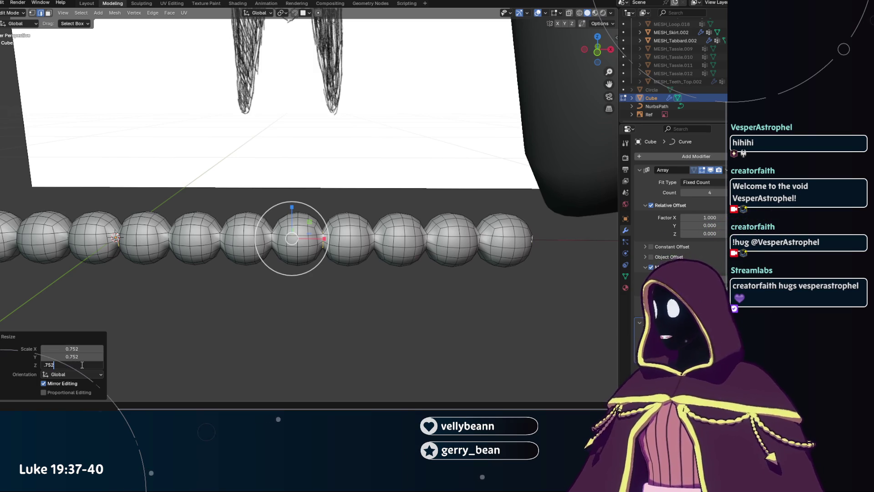
key(Return)
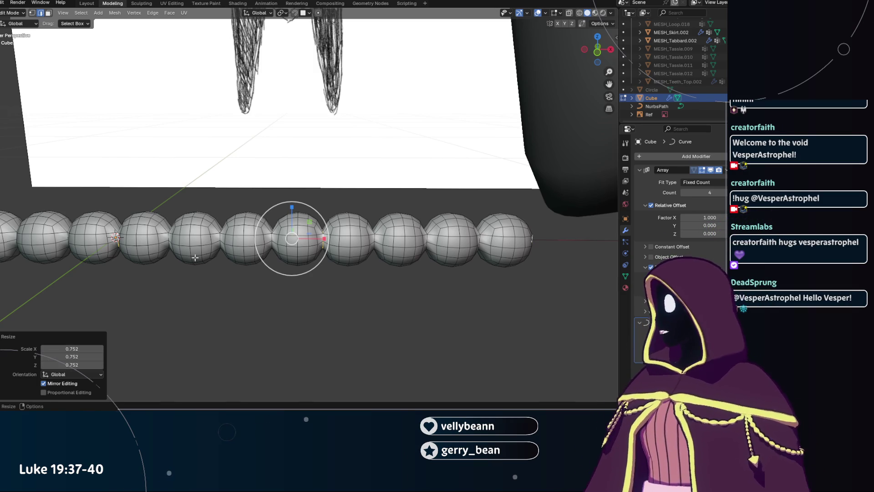
Deselect the bead, enable proportional editing and begin a further resize of the mesh.
click(191, 323)
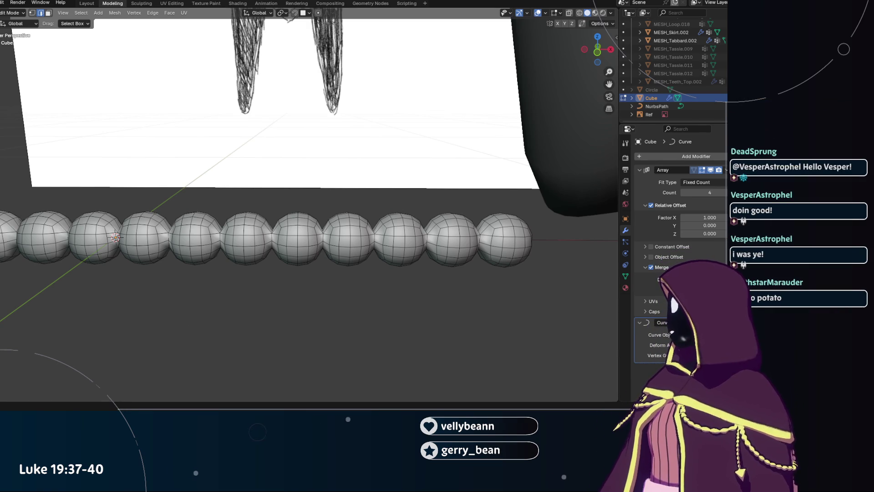
key(o)
key(s)
Confirm the resize and select an edge loop on the fourth sphere while checking the row up close.
click(277, 304)
middle_drag(276, 303, 337, 257)
scroll(338, 257, up, 3)
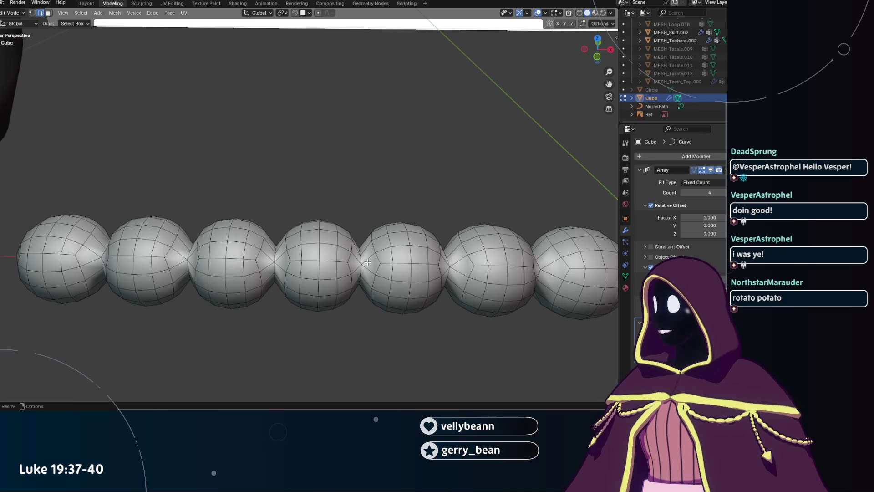
alt+click(360, 259)
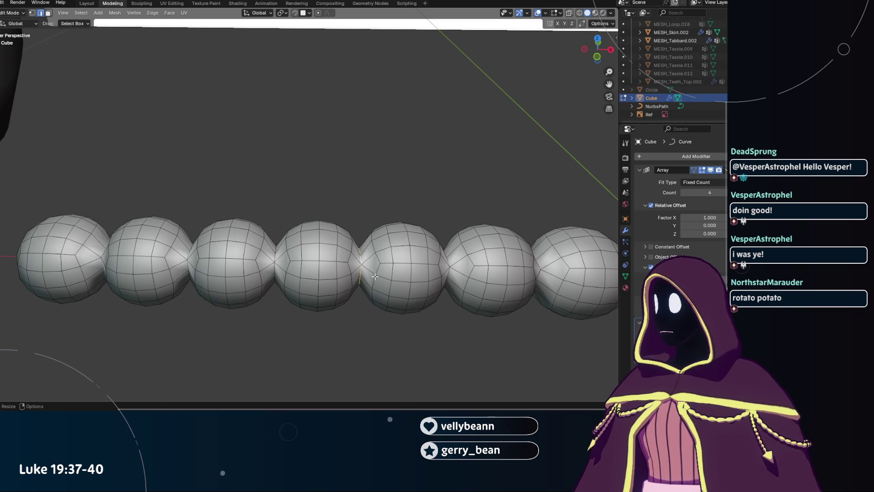
scroll(370, 272, down, 2)
scroll(342, 273, up, 4)
mouse_move(341, 274)
middle_down()
mouse_move(320, 281)
mouse_move(303, 265)
mouse_move(290, 296)
middle_up()
scroll(286, 250, down, 2)
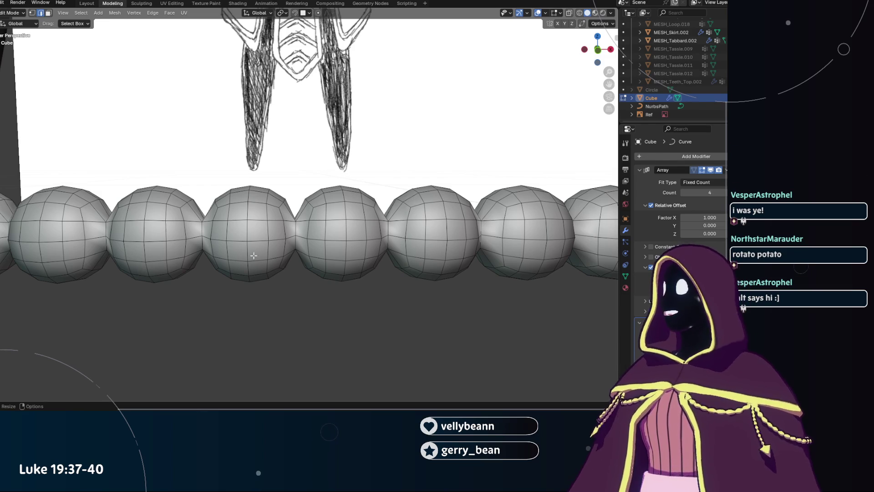
scroll(350, 277, down, 2)
mouse_move(350, 276)
middle_down()
mouse_move(380, 285)
mouse_move(171, 279)
mouse_move(164, 288)
mouse_move(310, 281)
middle_up()
Save VoidMage.blend and inspect the straight bead row against the reference image.
key(ctrl+s)
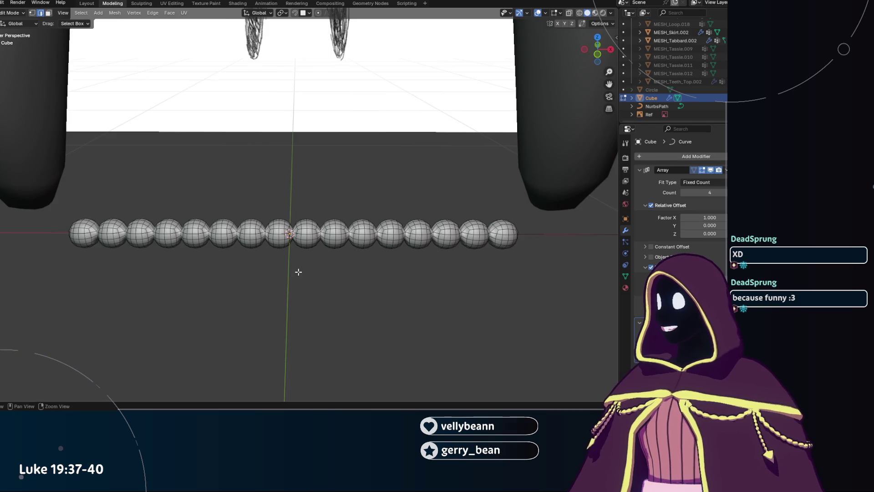
middle_drag(297, 272, 274, 271)
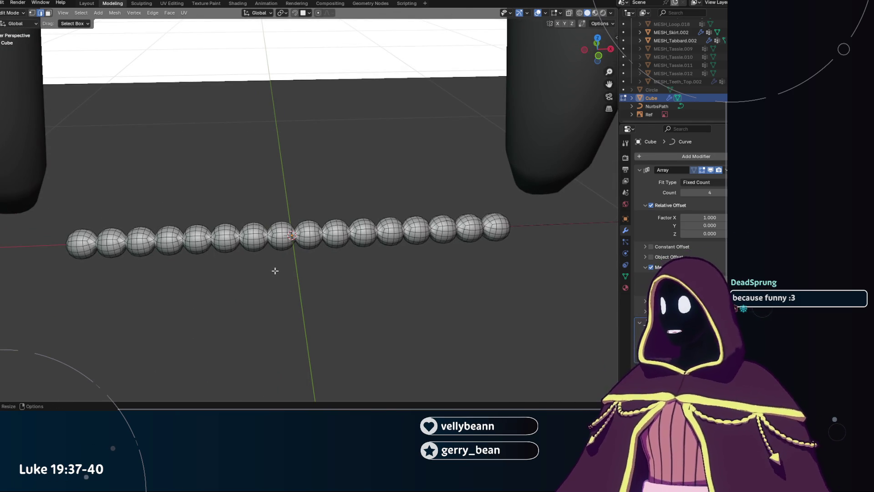
mouse_move(248, 275)
middle_down()
mouse_move(226, 254)
mouse_move(293, 287)
middle_up()
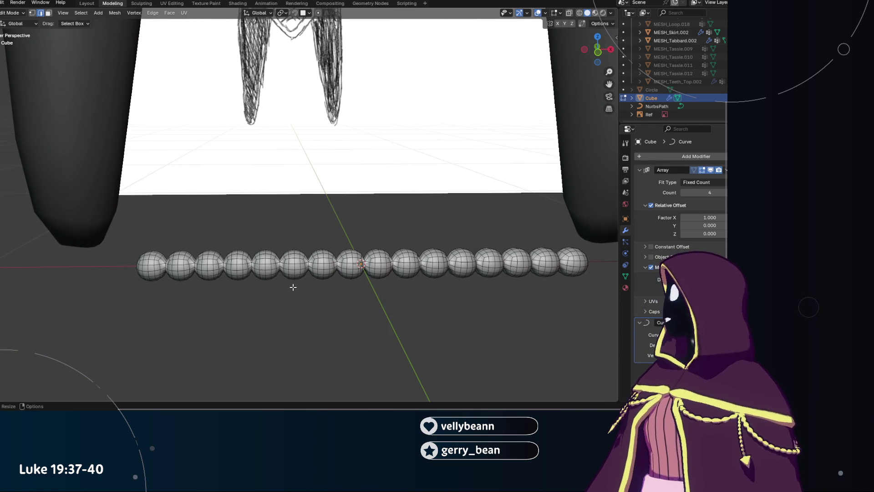
scroll(294, 287, down, 2)
scroll(293, 288, down, 1)
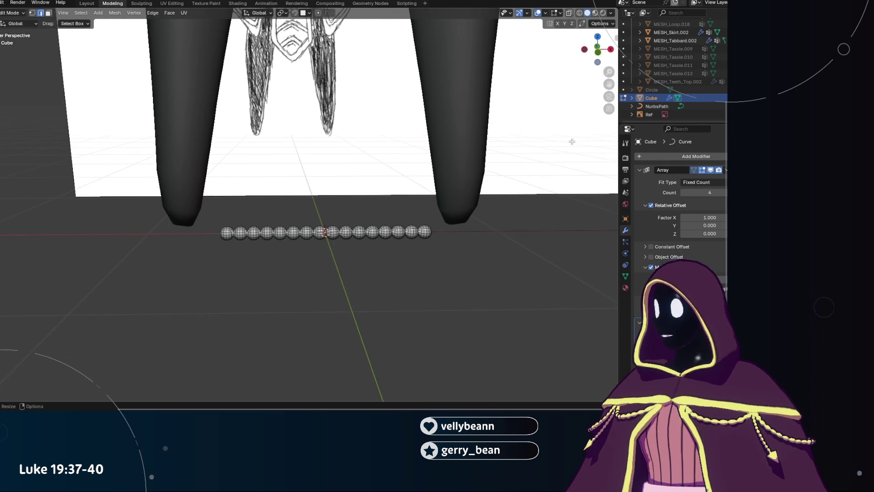
Switch the bead object back to Object Mode.
click(16, 12)
click(261, 311)
middle_drag(261, 311, 293, 261)
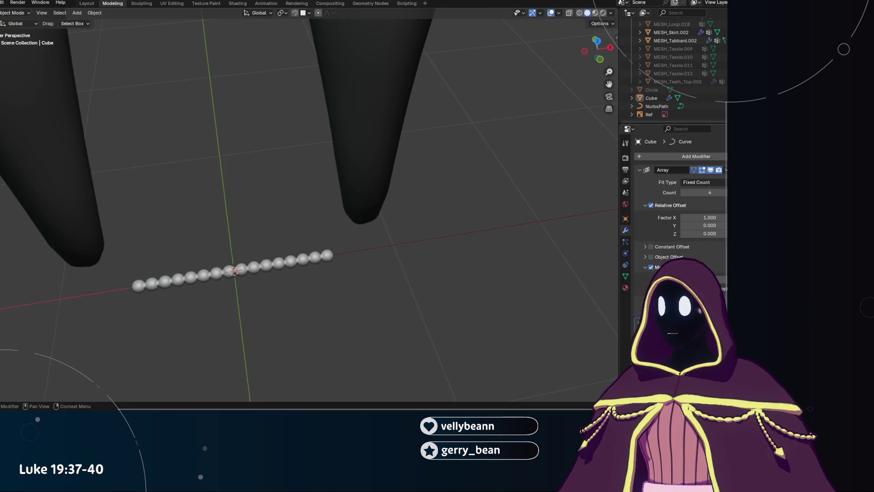
Save the file and select the bead array object at the character's feet.
key(ctrl+s)
scroll(353, 291, down, 3)
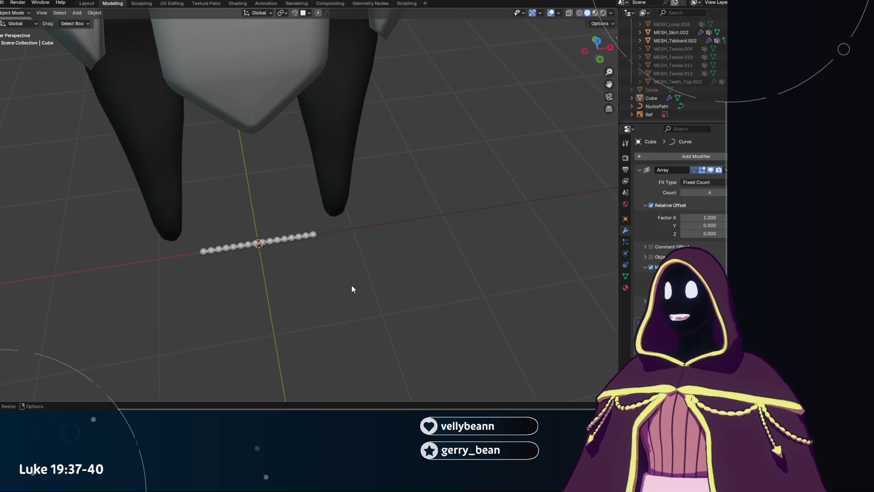
middle_drag(352, 288, 353, 241)
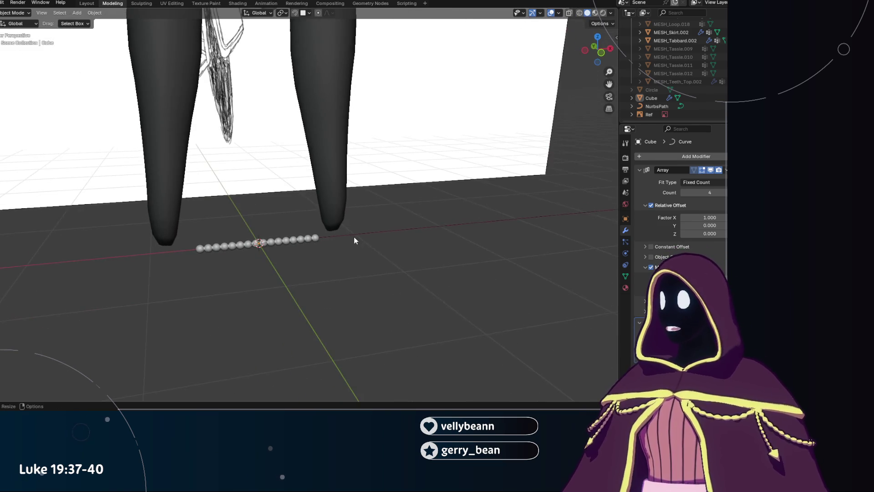
click(303, 237)
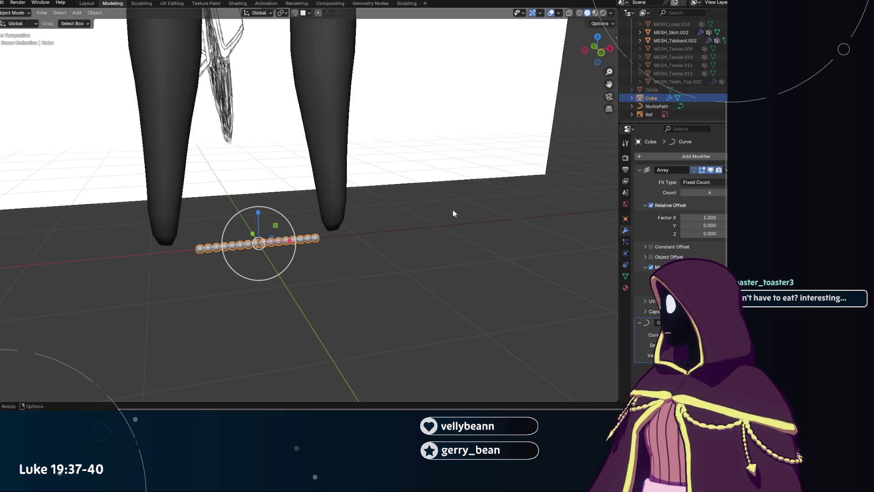
scroll(435, 201, down, 3)
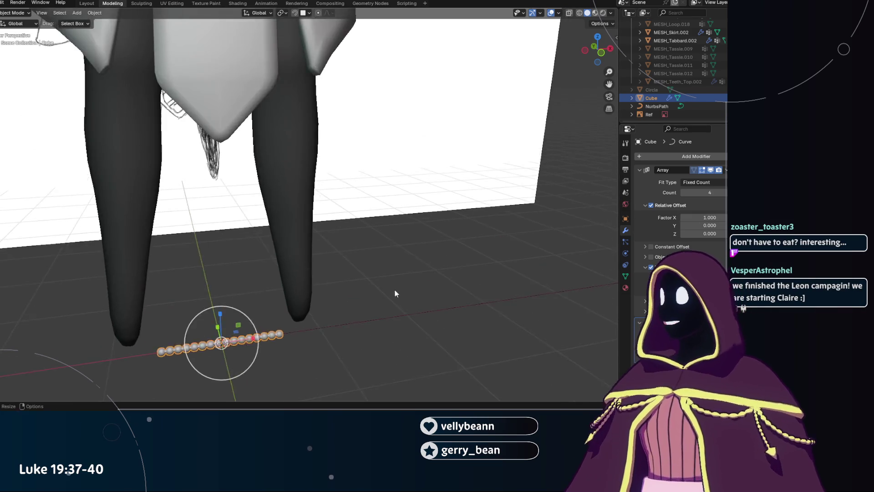
scroll(396, 293, down, 2)
scroll(334, 223, down, 3)
scroll(342, 298, down, 4)
scroll(335, 301, up, 2)
scroll(331, 311, up, 2)
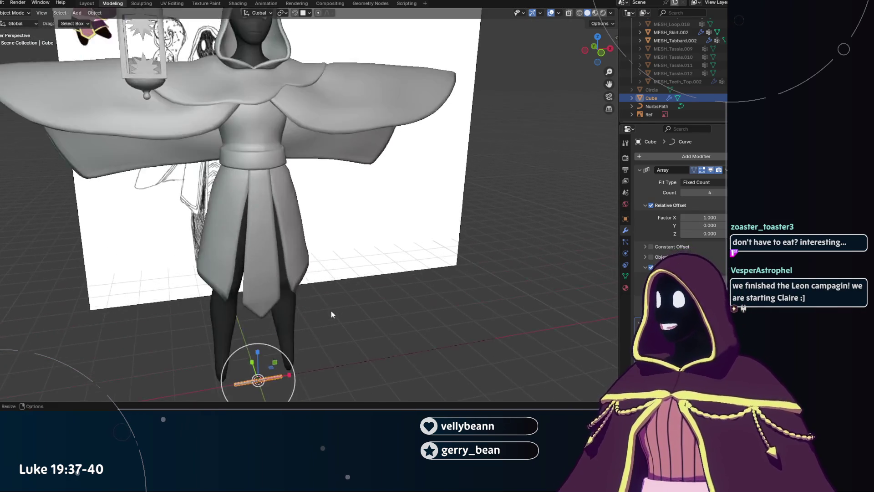
scroll(330, 304, up, 2)
scroll(330, 259, up, 1)
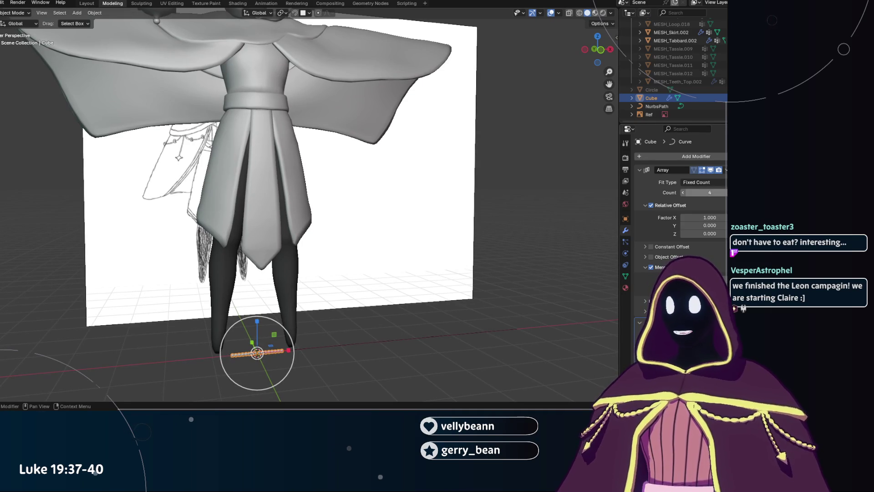
scroll(486, 248, down, 3)
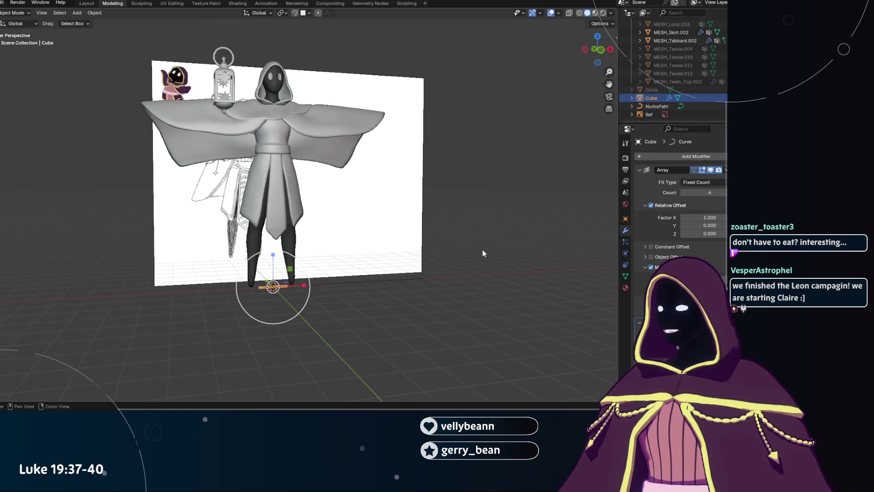
Select the NurbsPath, edit its points and raise the end control point straight up along Z.
middle_drag(480, 259, 319, 319)
click(336, 289)
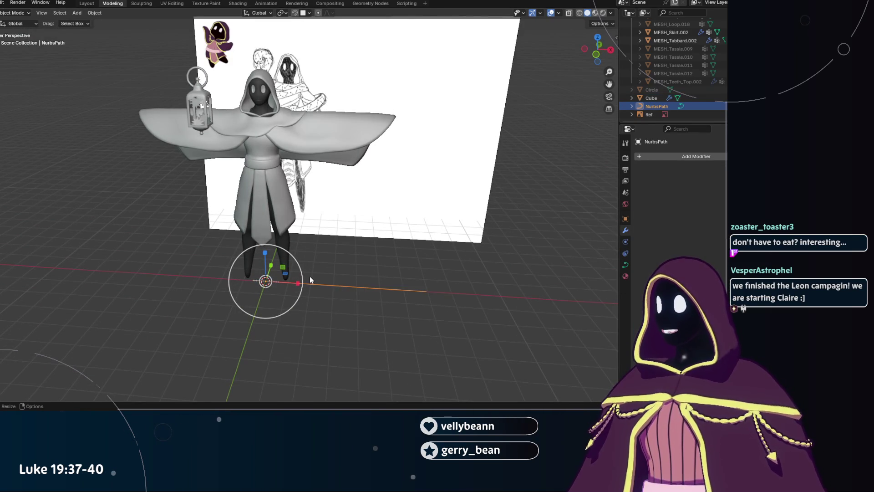
click(20, 32)
drag(282, 271, 282, 272)
drag(229, 307, 286, 256)
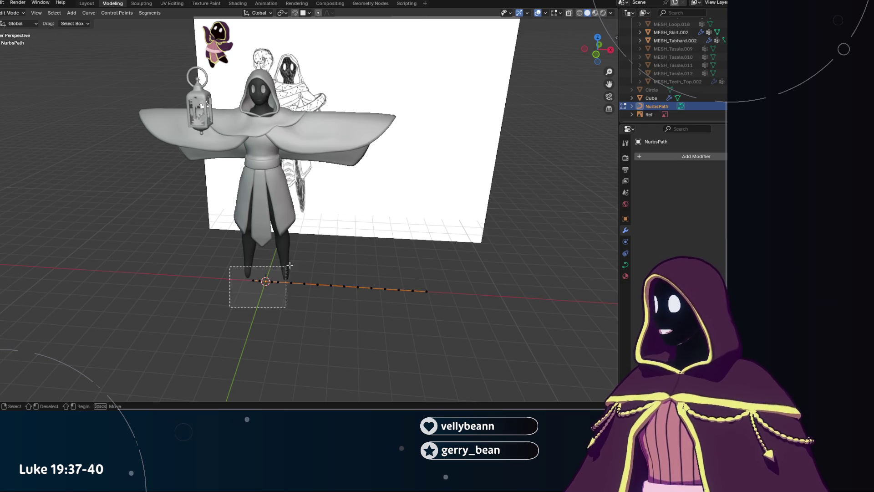
key(g)
key(z)
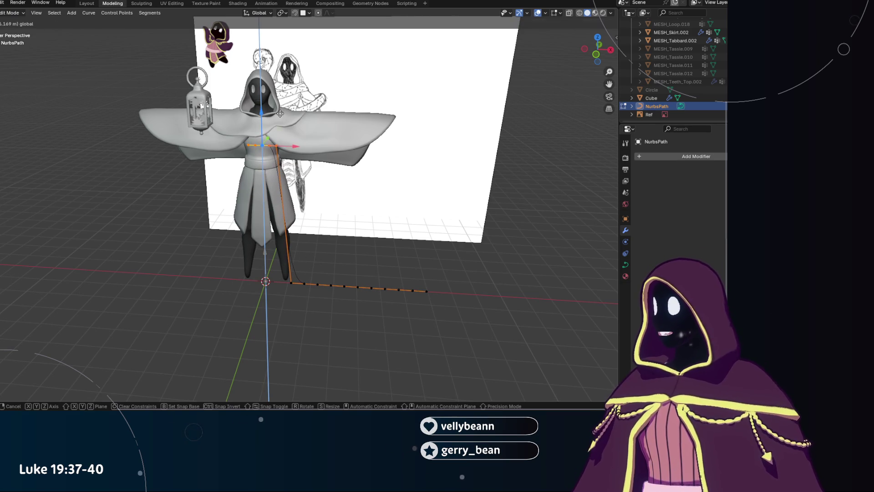
click(279, 113)
scroll(287, 171, down, 2)
scroll(294, 227, up, 5)
scroll(293, 227, up, 3)
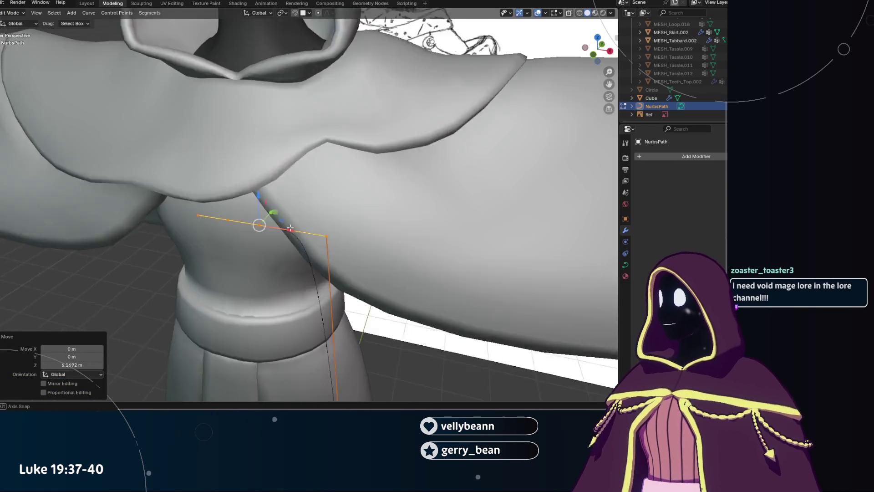
scroll(293, 228, down, 3)
Shift the end point along Y and then freely so the beads reach the robe's waist.
key(g)
key(y)
click(225, 273)
middle_drag(225, 273, 225, 233)
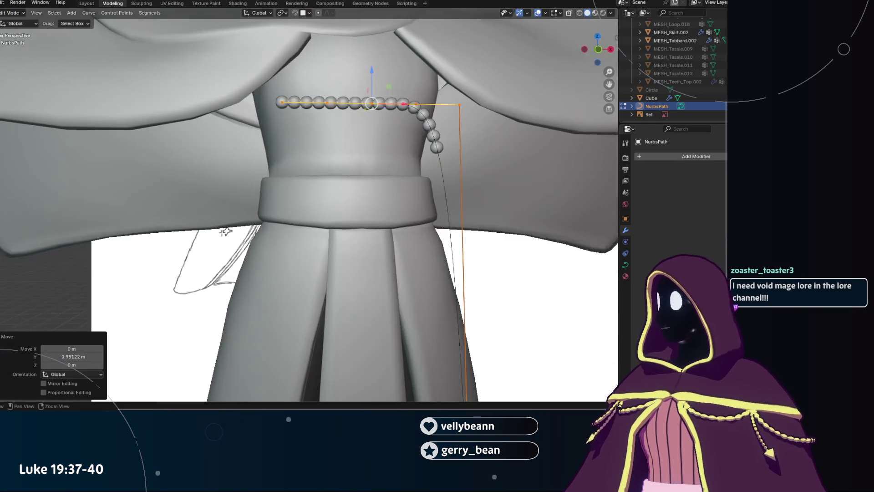
scroll(225, 233, down, 6)
scroll(225, 232, down, 2)
key(g)
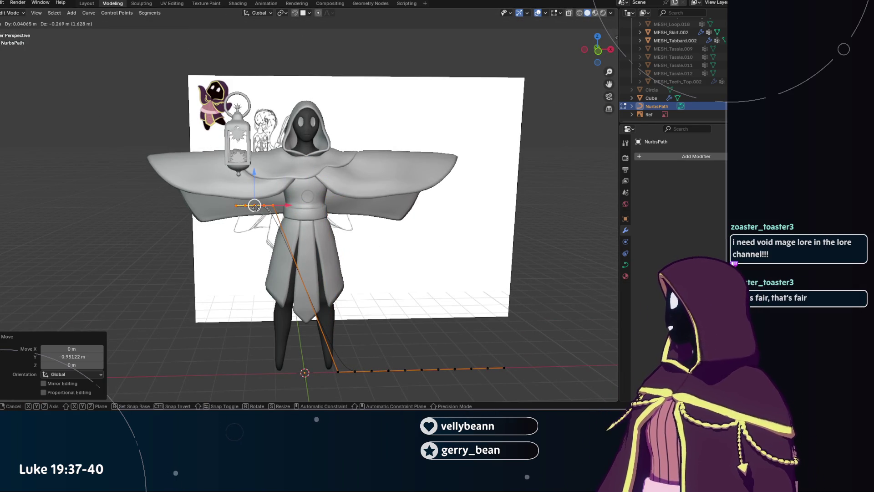
click(254, 205)
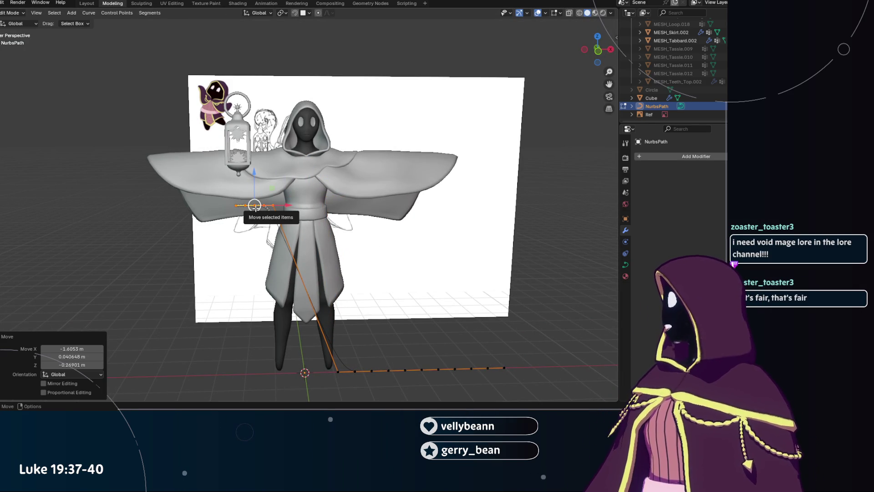
scroll(254, 205, up, 3)
Nudge the control point further from a side angle and begin lifting it toward the chest.
mouse_move(254, 205)
middle_down()
mouse_move(265, 212)
mouse_move(205, 192)
mouse_move(244, 249)
mouse_move(267, 235)
middle_up()
key(g)
click(205, 192)
key(g)
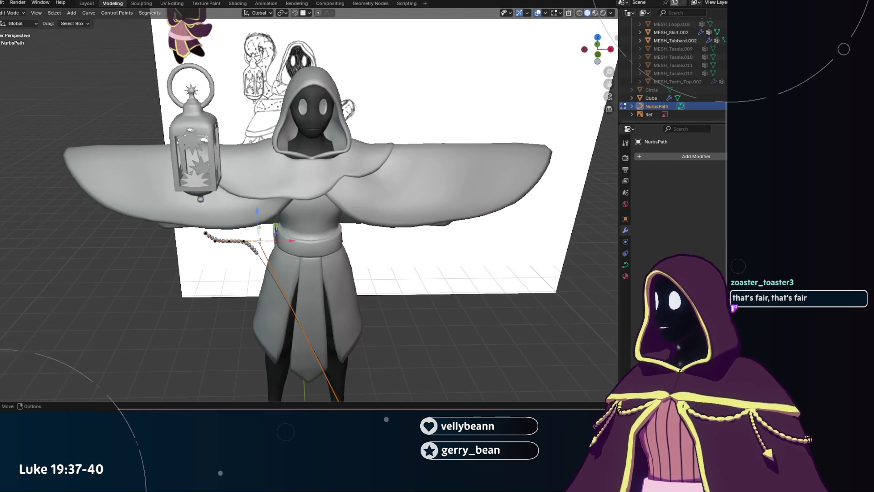
click(269, 232)
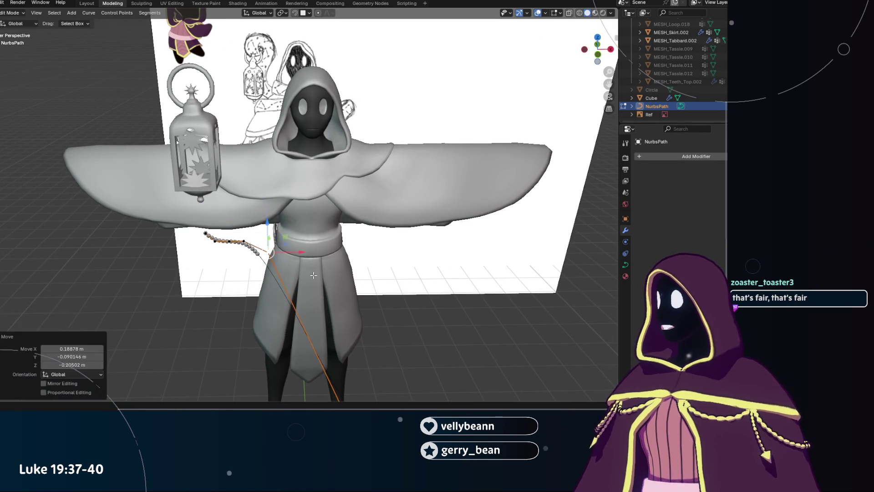
middle_drag(268, 232, 327, 324)
key(g)
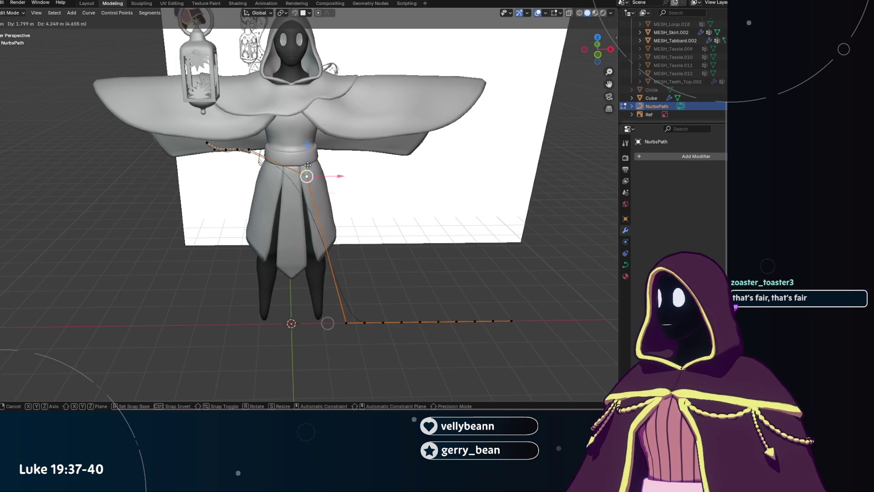
Place the path point at the chest and reposition the next point below it.
click(264, 93)
key(g)
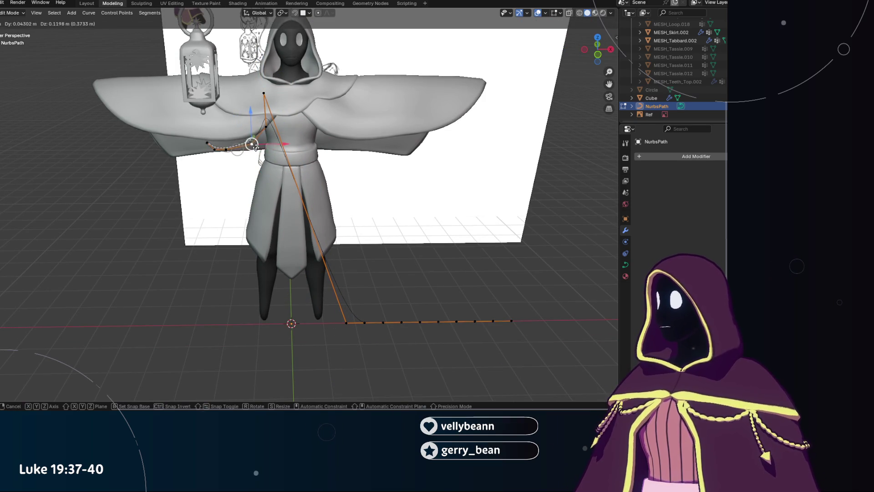
click(243, 151)
scroll(260, 192, up, 1)
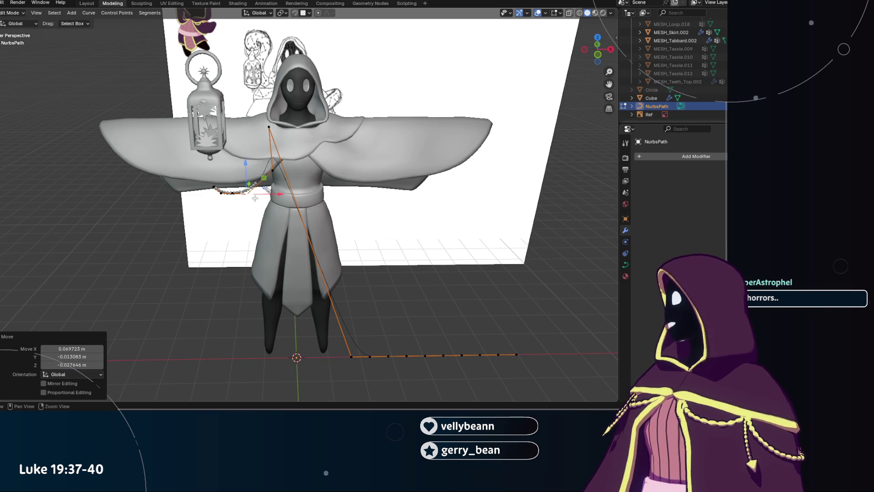
scroll(258, 198, up, 3)
scroll(239, 219, up, 2)
scroll(221, 245, up, 2)
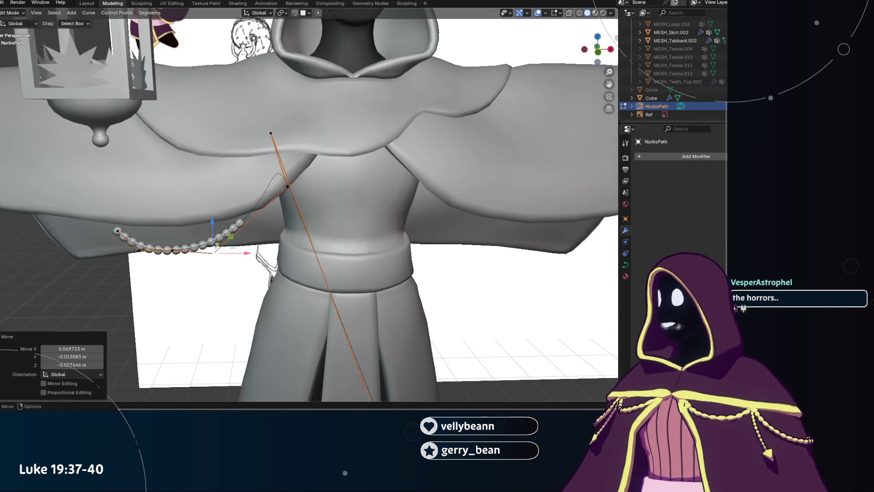
Drag the lower curve points leftward in several moves so the chain begins to droop.
key(g)
click(213, 251)
key(g)
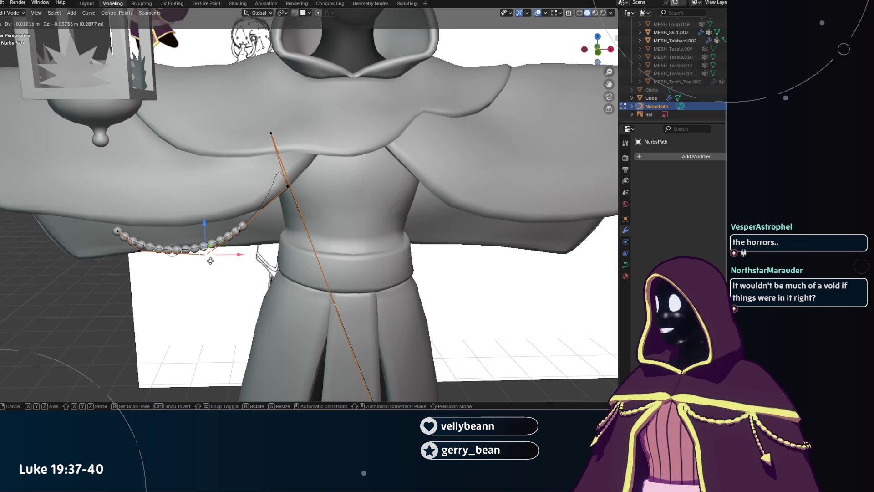
click(171, 258)
key(g)
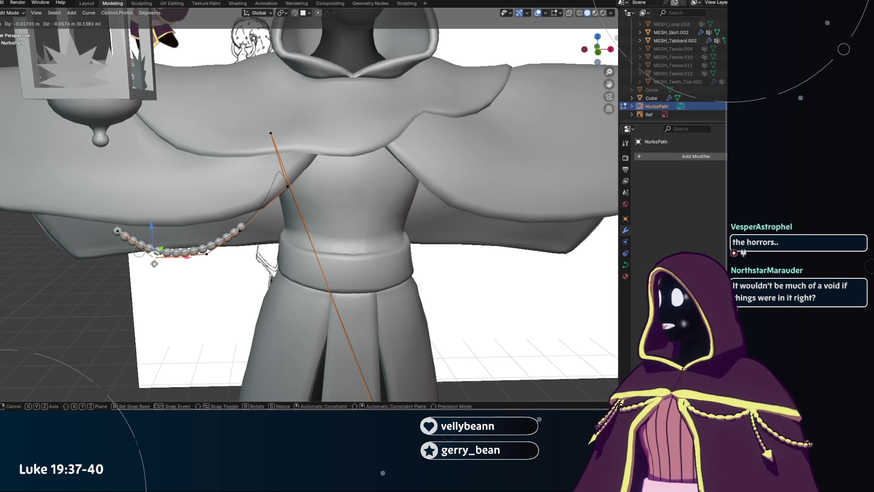
click(155, 264)
key(g)
click(239, 230)
click(239, 230)
key(g)
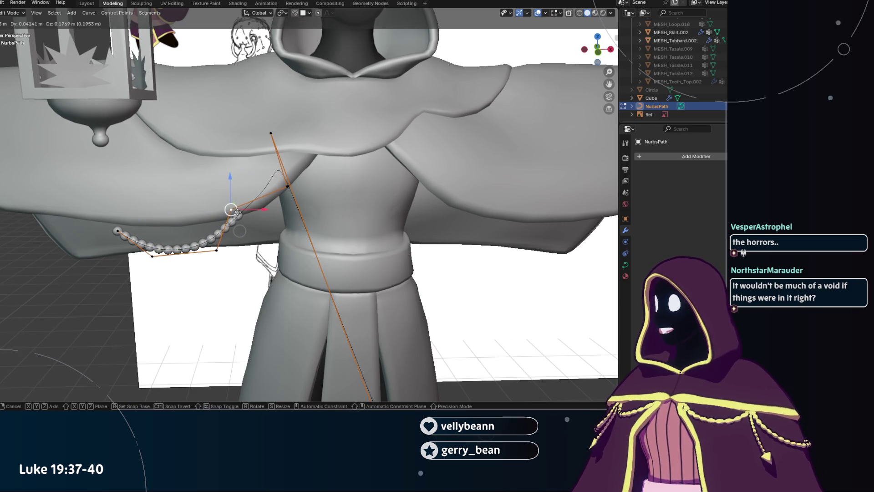
click(244, 205)
Adjust the left-end and middle points into a shallow swag and grab the top point.
click(127, 223)
key(g)
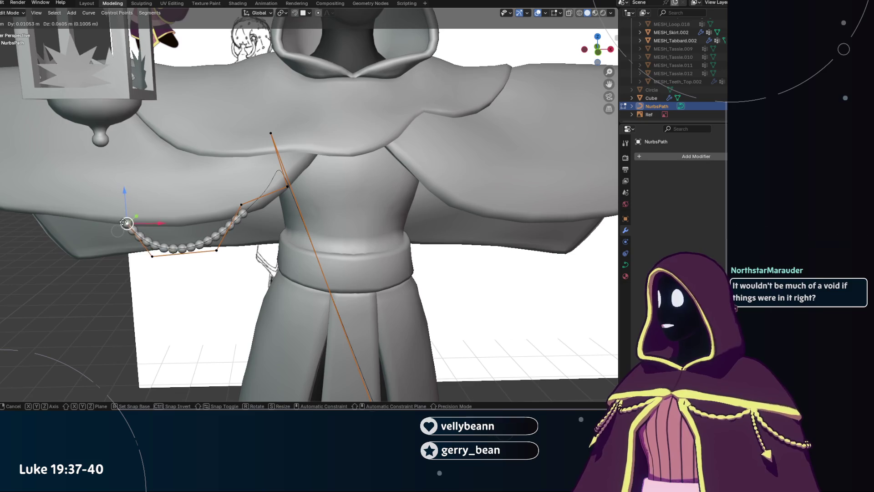
click(134, 223)
click(152, 255)
key(g)
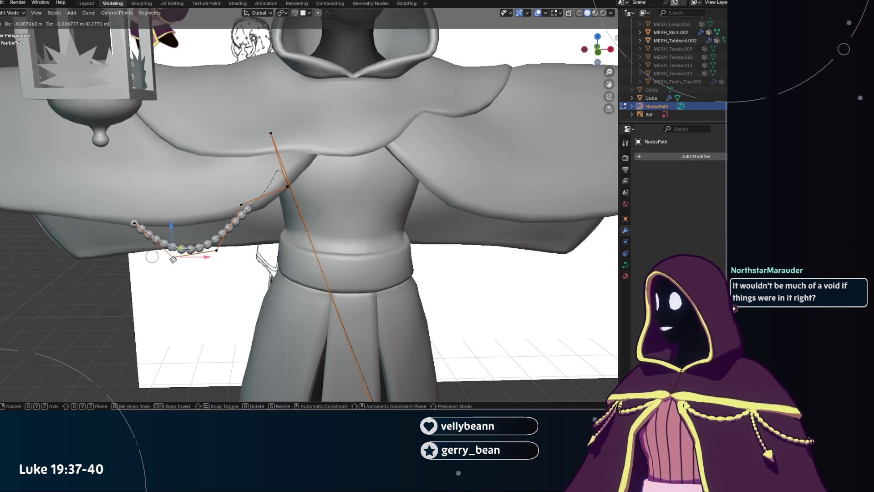
click(216, 251)
key(g)
click(233, 248)
click(241, 204)
click(271, 133)
key(g)
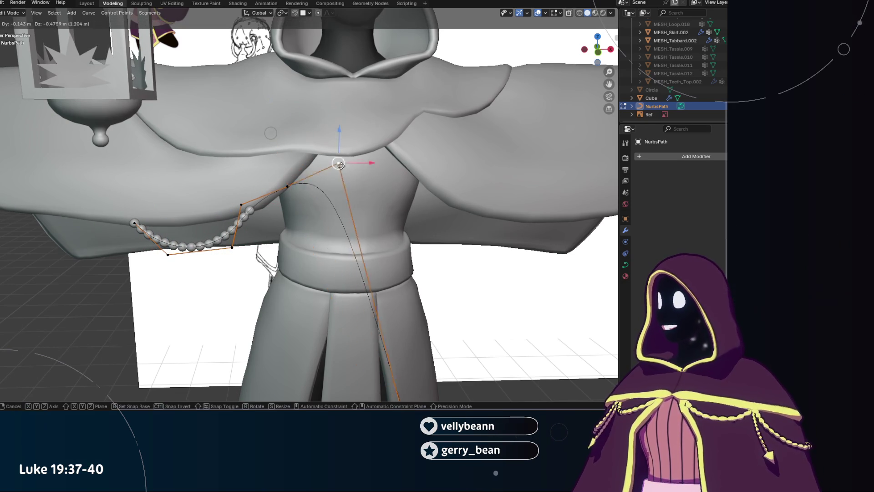
Drop the top point lower-right, then from a side view move a control point up and settle it.
click(273, 222)
scroll(273, 222, down, 5)
mouse_move(273, 222)
middle_down()
mouse_move(255, 240)
mouse_move(223, 244)
mouse_move(205, 229)
middle_up()
scroll(205, 229, up, 3)
scroll(181, 212, up, 3)
key(g)
click(164, 205)
key(g)
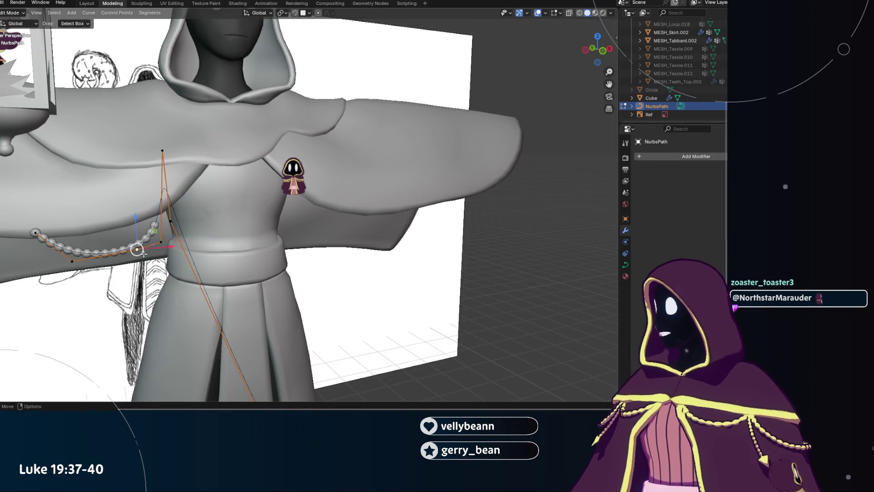
click(121, 265)
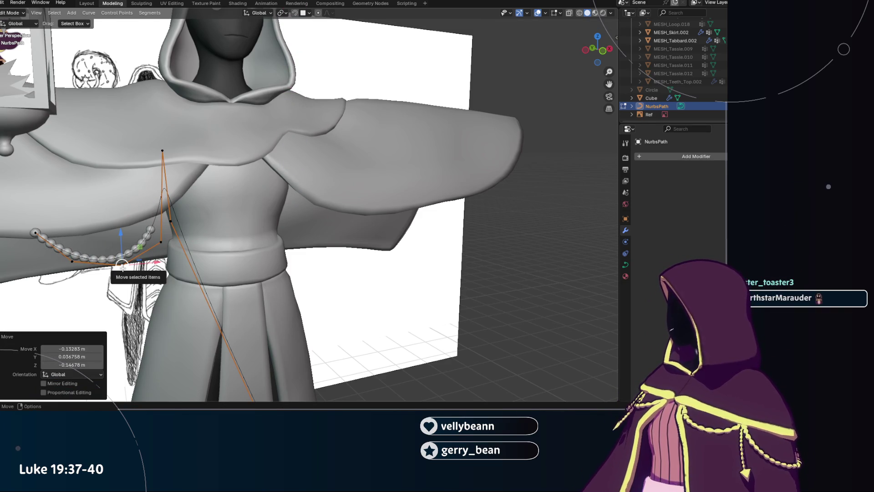
Raise the upper path points toward the collar and reposition the chain-end point.
click(180, 214)
key(g)
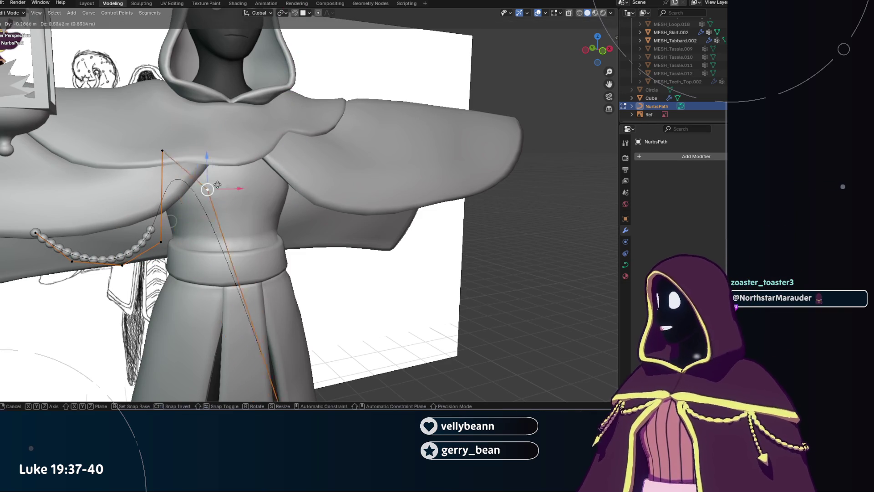
click(189, 112)
click(162, 151)
key(g)
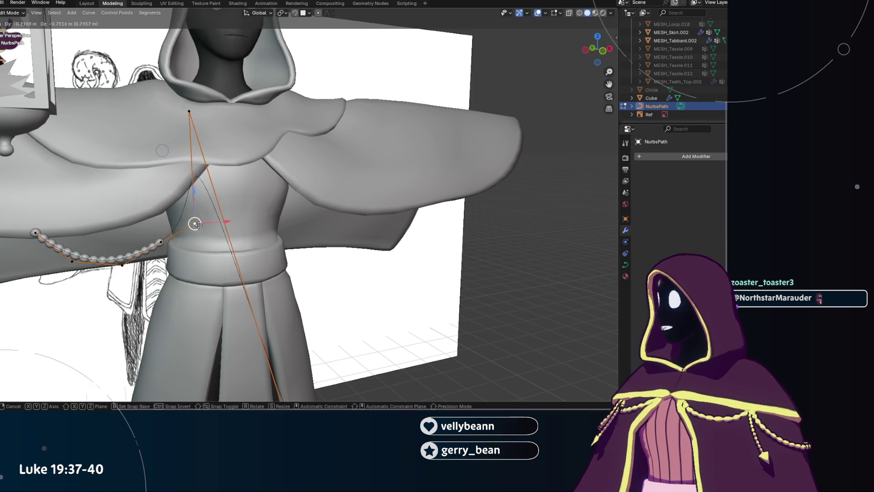
click(189, 213)
click(162, 242)
key(g)
click(166, 241)
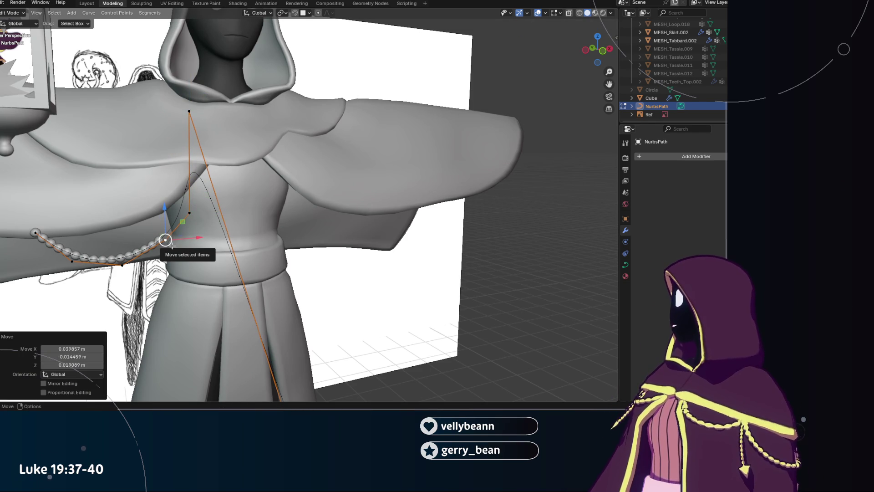
Box-select the tassel's control points and move them together to the robe's side.
middle_drag(165, 239, 234, 251)
scroll(235, 250, up, 4)
middle_drag(342, 227, 284, 248)
drag(239, 311, 342, 220)
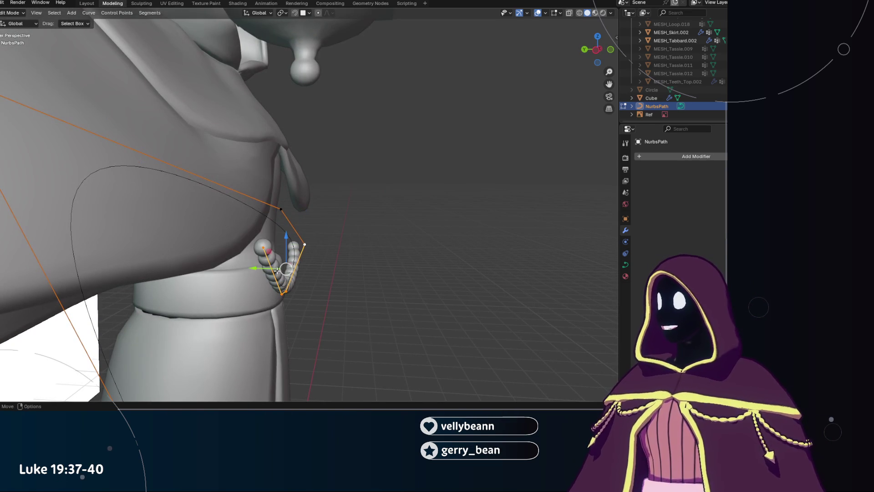
key(g)
click(286, 269)
middle_drag(286, 269, 184, 269)
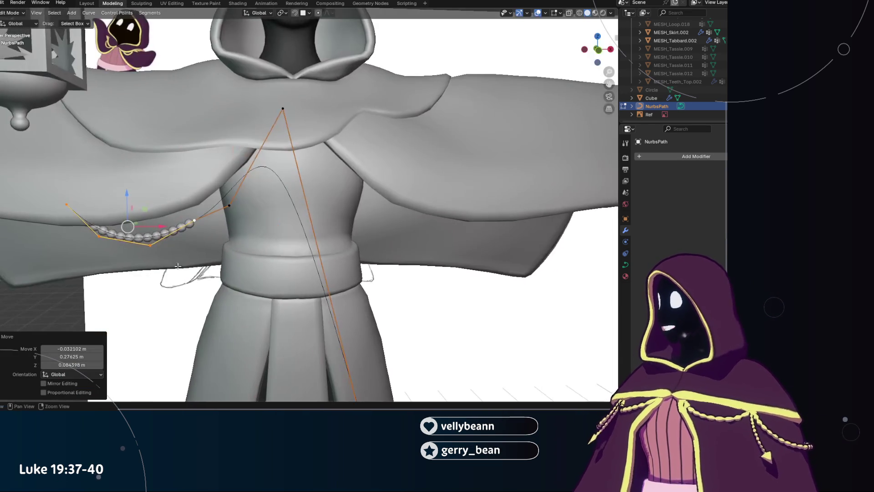
Move the tassel points down-right and select a different group of path points.
drag(207, 183, 199, 183)
key(g)
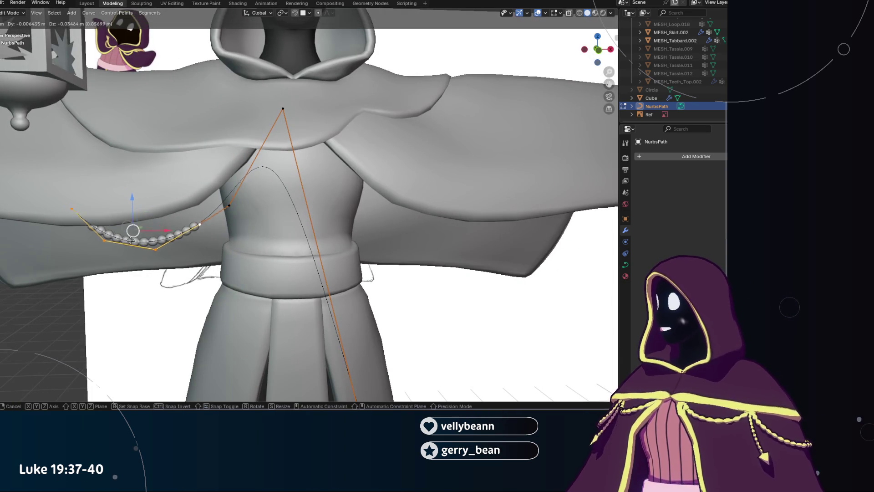
click(214, 207)
drag(143, 249, 223, 246)
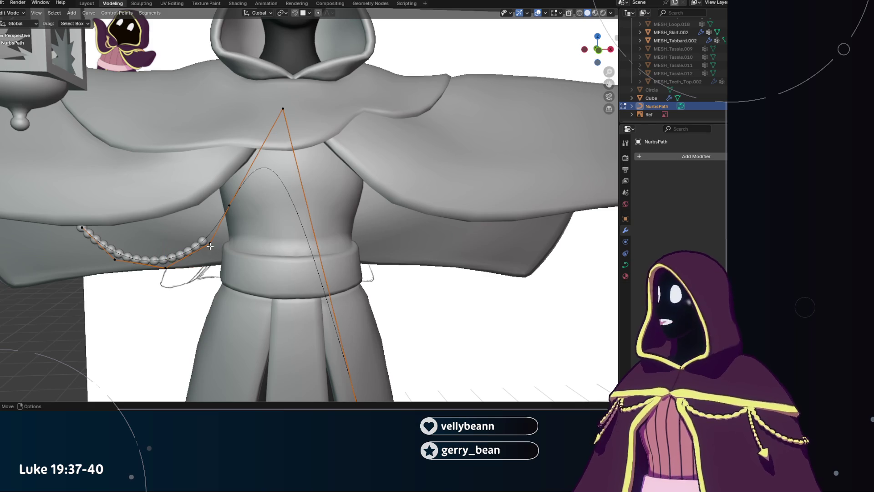
scroll(204, 254, down, 3)
scroll(204, 253, down, 2)
From an angled view move a control point up-right so the swag droops below the cape edge.
mouse_move(204, 254)
middle_down()
mouse_move(301, 261)
mouse_move(310, 249)
mouse_move(295, 258)
mouse_move(334, 210)
mouse_move(298, 232)
middle_up()
scroll(287, 252, up, 4)
mouse_move(234, 232)
mouse_down()
mouse_move(249, 205)
mouse_move(244, 195)
mouse_move(235, 228)
mouse_move(206, 247)
mouse_up()
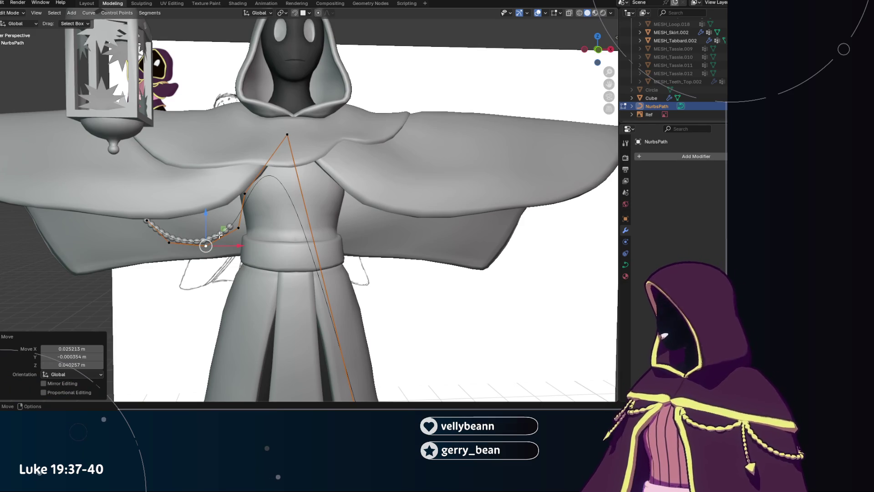
scroll(221, 235, down, 4)
mouse_move(220, 234)
middle_down()
mouse_move(257, 266)
mouse_move(276, 200)
middle_up()
drag(276, 200, 276, 200)
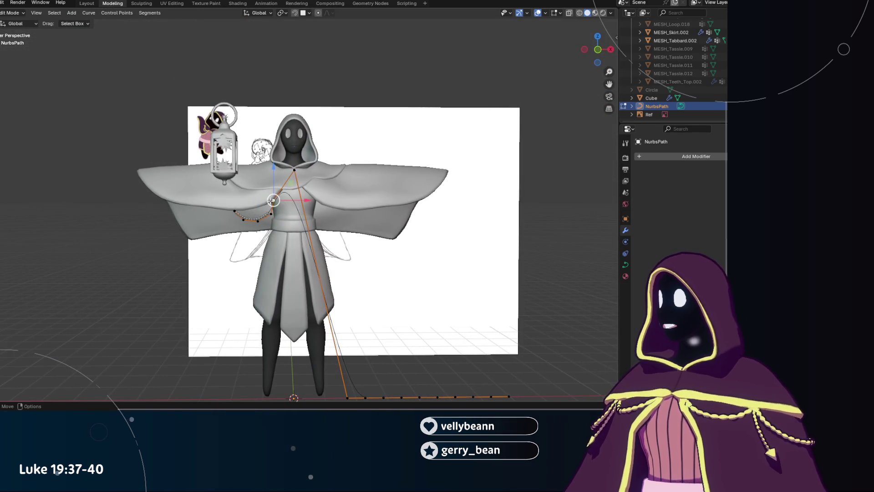
Nudge the top control point and pull it forward along Y onto the collar.
click(277, 201)
scroll(268, 298, up, 3)
scroll(269, 298, up, 3)
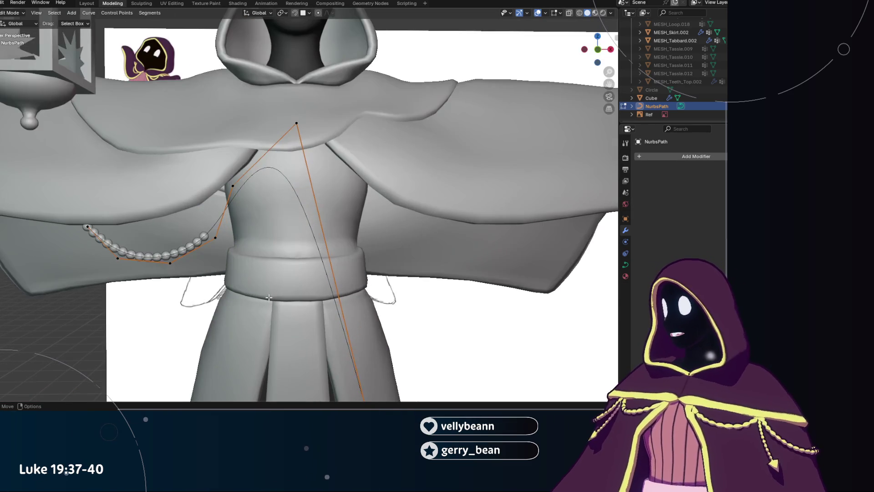
scroll(248, 203, down, 2)
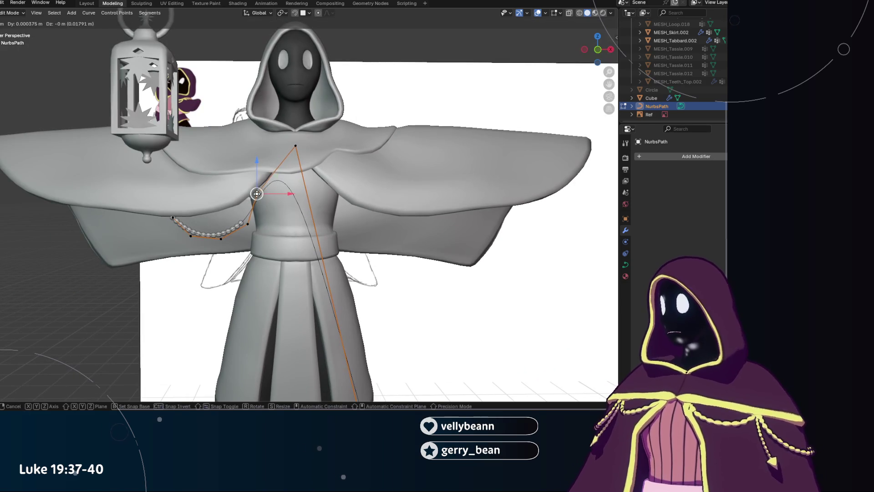
drag(258, 193, 256, 192)
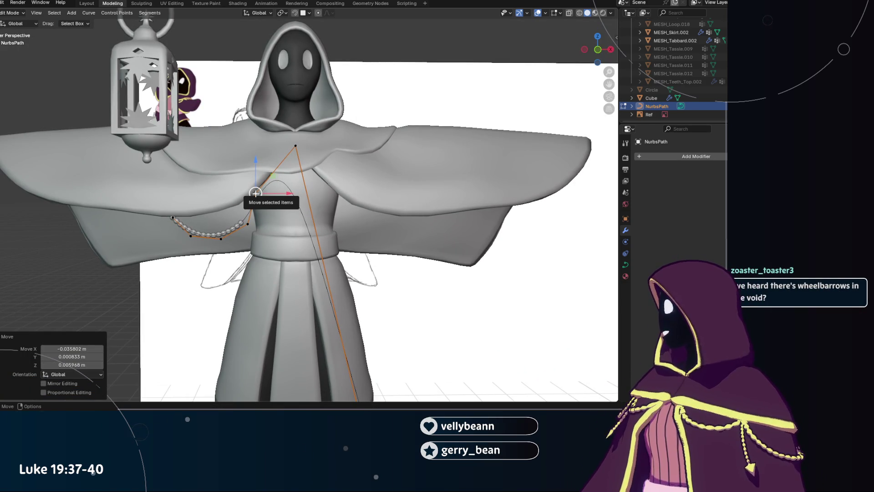
mouse_move(269, 222)
middle_down()
mouse_move(239, 233)
mouse_move(408, 154)
mouse_move(340, 190)
middle_up()
key(g)
key(y)
click(332, 189)
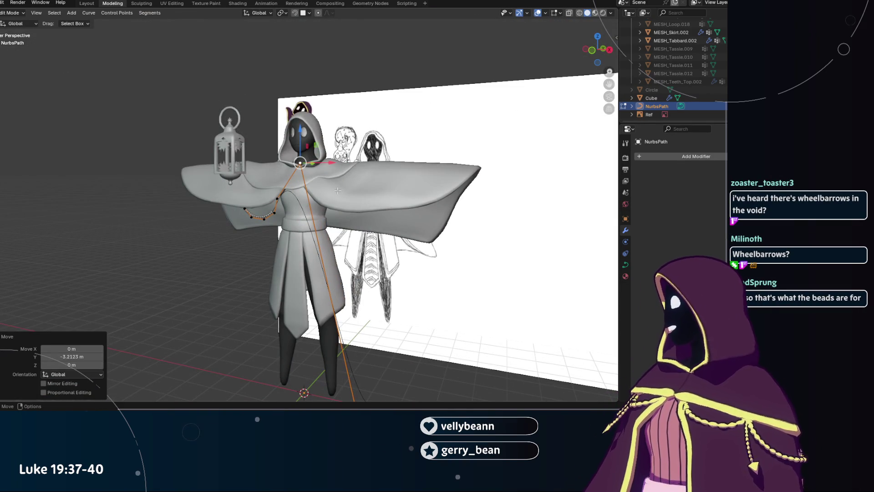
scroll(335, 188, up, 4)
Deselect the point and show the path object's Transform properties with its 0.279 scale.
mouse_move(335, 188)
middle_down()
mouse_move(409, 255)
mouse_move(351, 243)
mouse_move(326, 225)
middle_up()
scroll(351, 243, up, 2)
scroll(351, 243, up, 1)
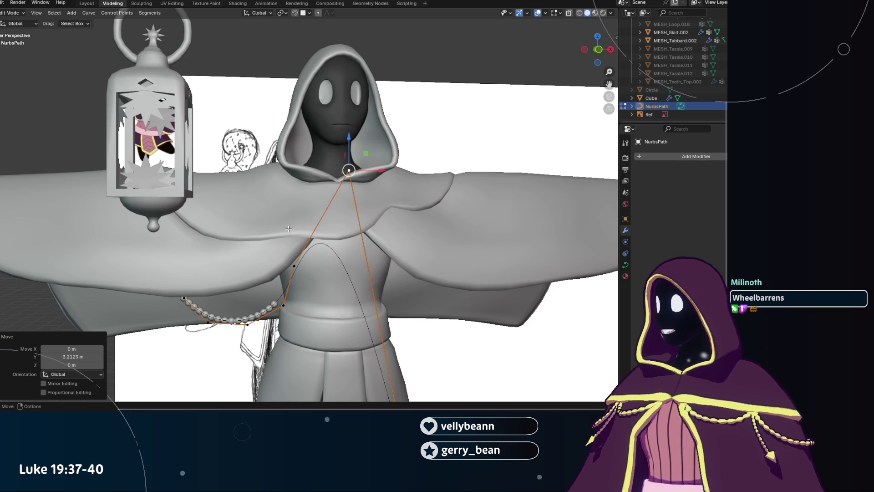
click(292, 308)
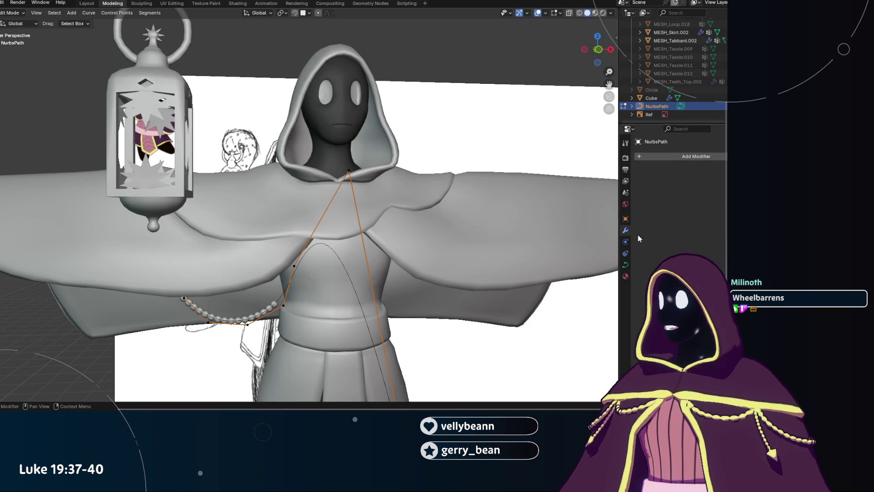
click(626, 219)
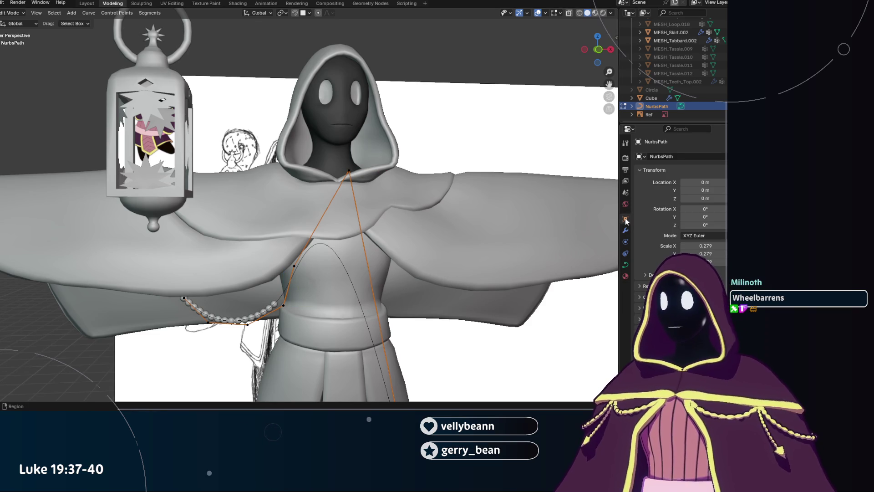
scroll(677, 191, down, 2)
scroll(677, 191, down, 1)
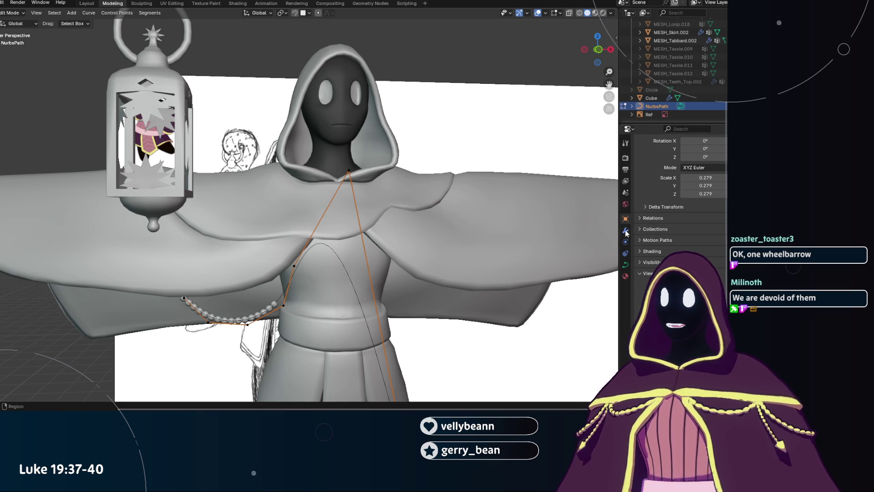
Back in Object Mode, raise the Cube's Array modifier Count from 4 to 6 beads.
click(625, 231)
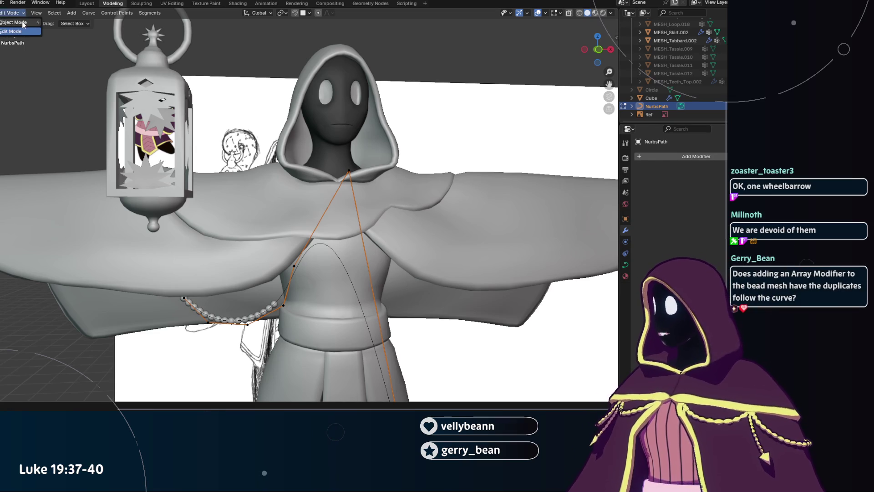
key(Tab)
click(258, 316)
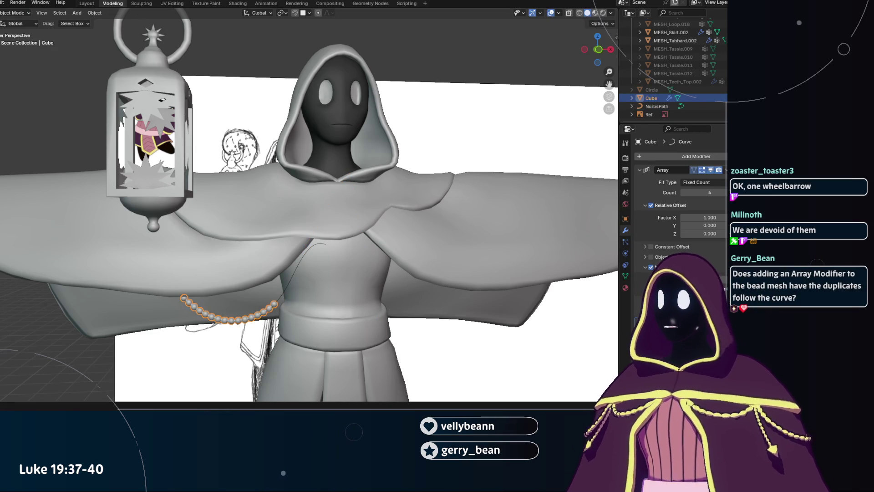
drag(697, 192, 711, 191)
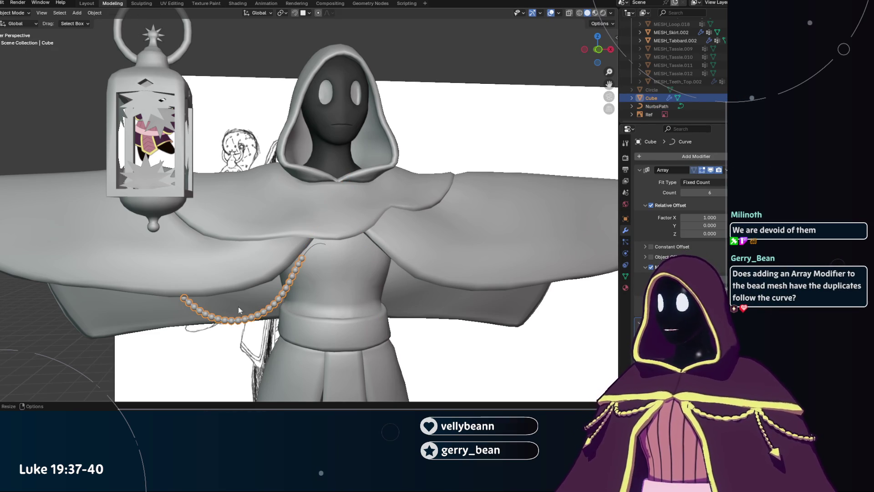
scroll(313, 284, down, 3)
scroll(313, 284, up, 4)
Switch from the bead mesh to the NurbsPath and enter control-point editing.
click(10, 16)
click(11, 16)
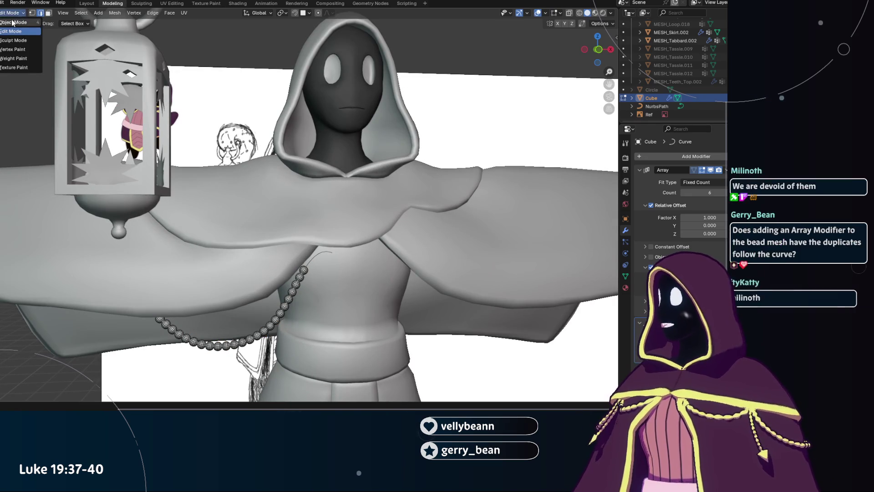
click(309, 261)
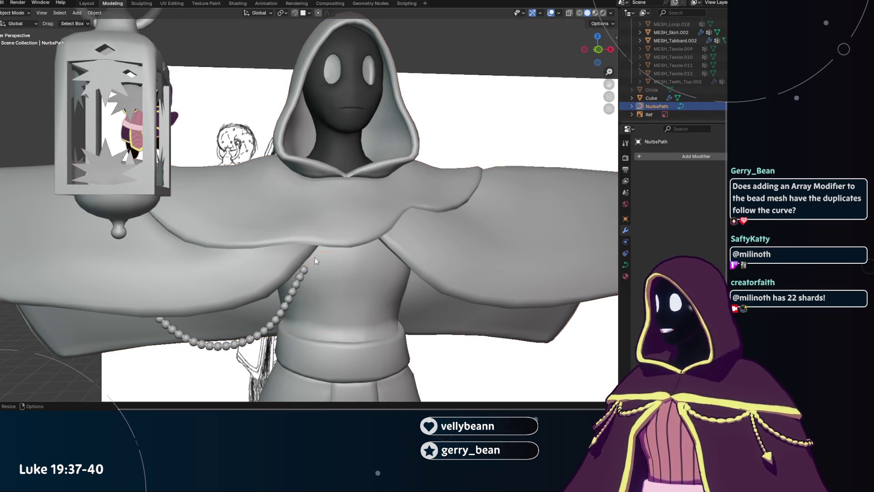
click(12, 31)
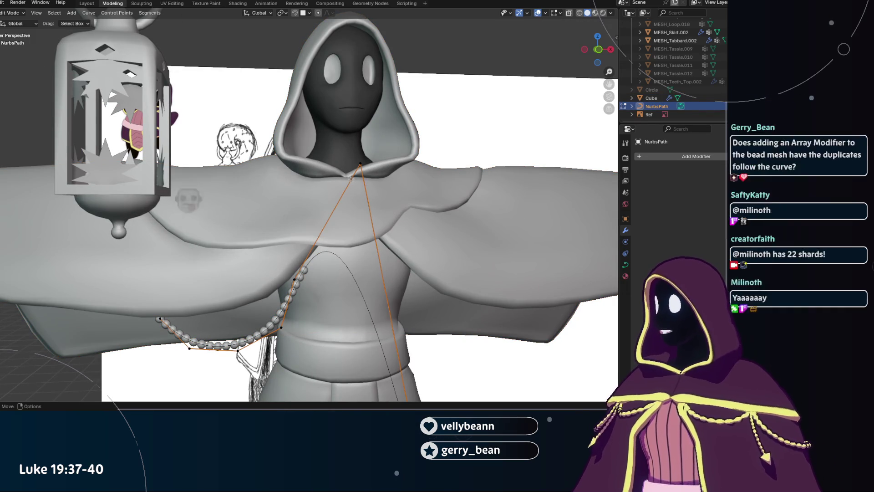
From a side view, move a path control point forward along the Y axis.
key(g)
click(360, 162)
middle_drag(360, 162, 421, 176)
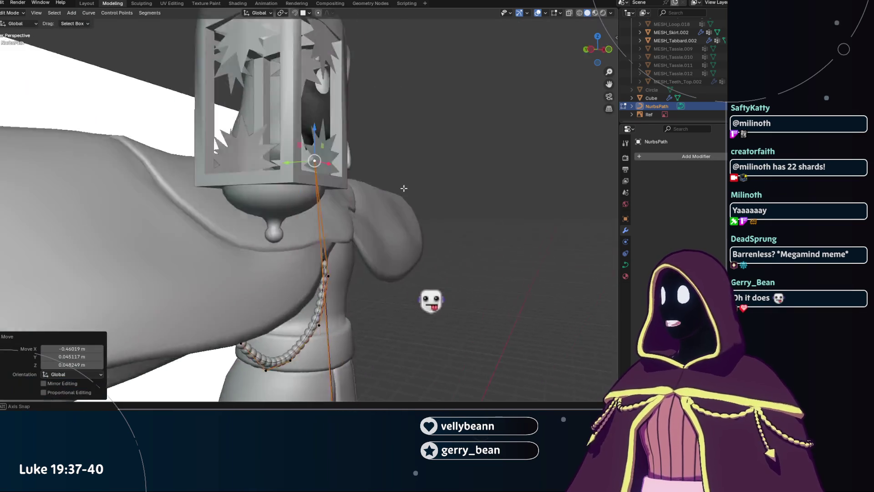
key(g)
key(y)
key(Escape)
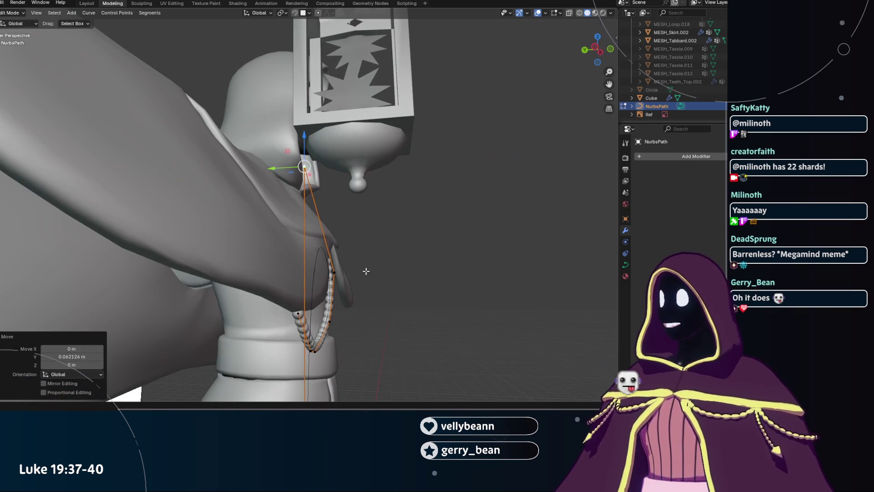
middle_drag(295, 345, 290, 313)
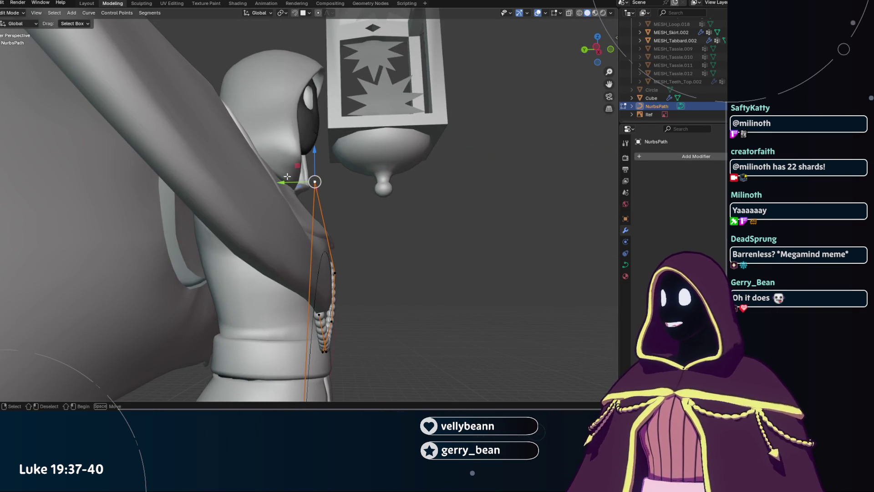
key(g)
key(y)
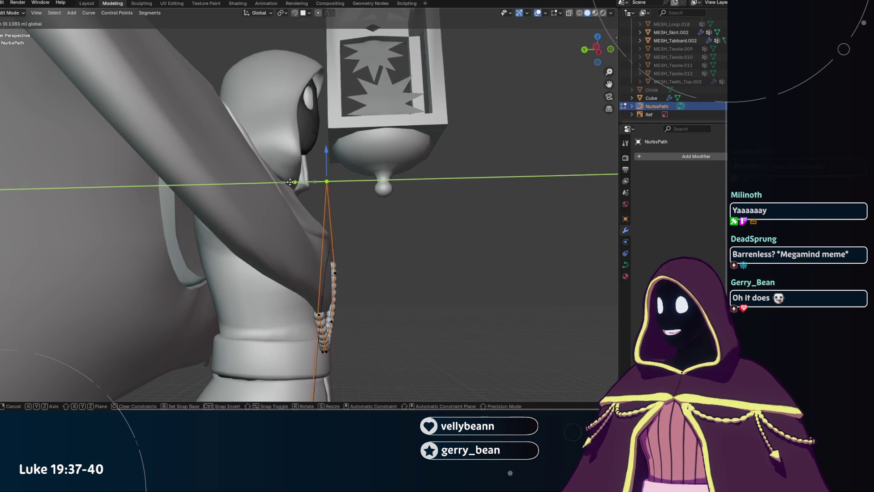
click(287, 182)
Box-select the lower path points and push them about 0.064 m forward along Y.
middle_drag(371, 244, 236, 282)
mouse_move(237, 282)
mouse_down()
mouse_move(330, 215)
mouse_move(300, 223)
mouse_up()
middle_drag(300, 223, 297, 296)
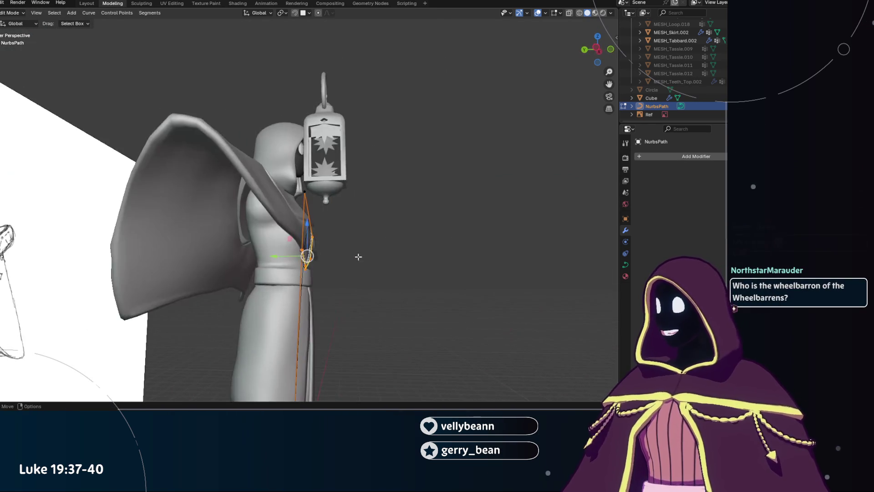
key(g)
click(280, 308)
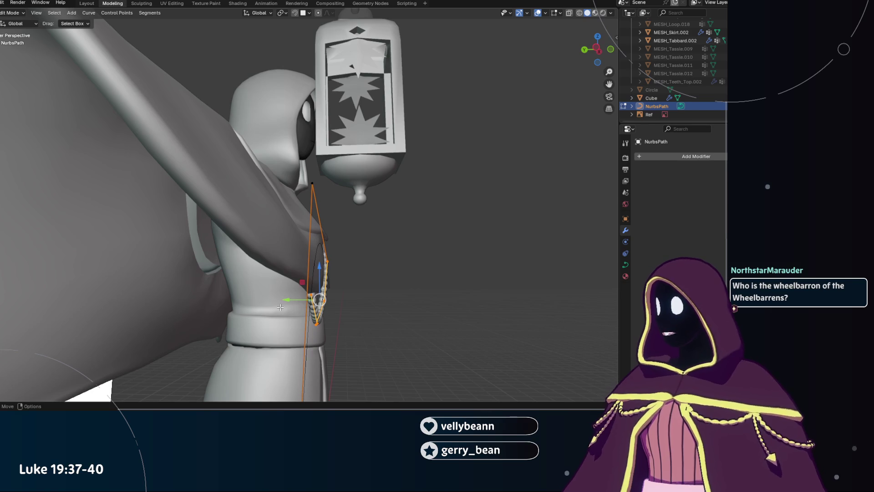
key(g)
key(y)
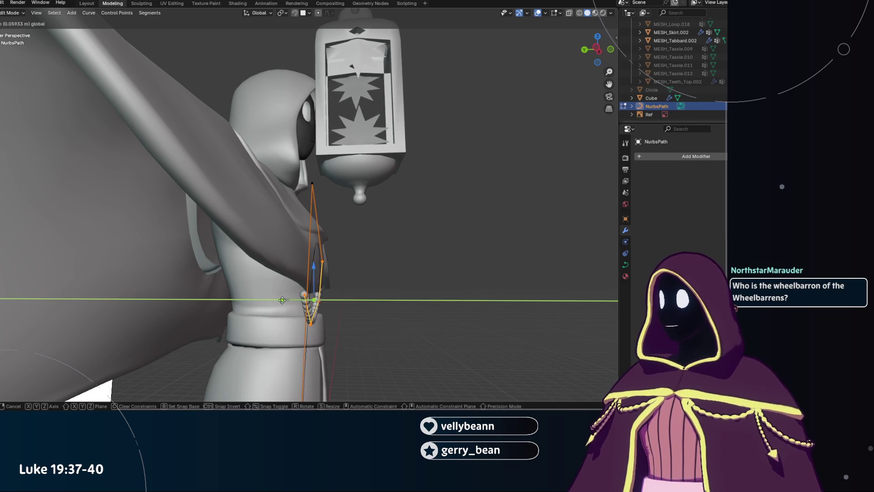
click(282, 300)
middle_drag(282, 300, 291, 327)
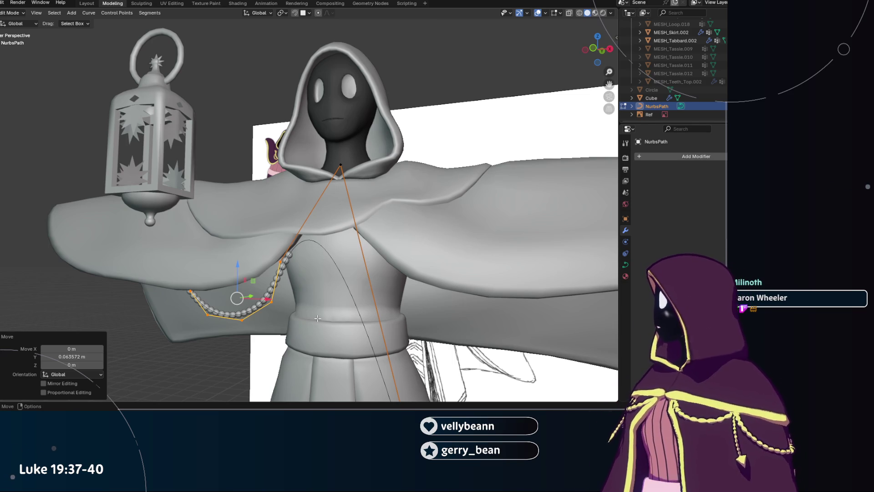
scroll(317, 318, down, 3)
scroll(318, 318, down, 2)
scroll(305, 290, up, 4)
scroll(305, 289, up, 2)
scroll(265, 280, up, 1)
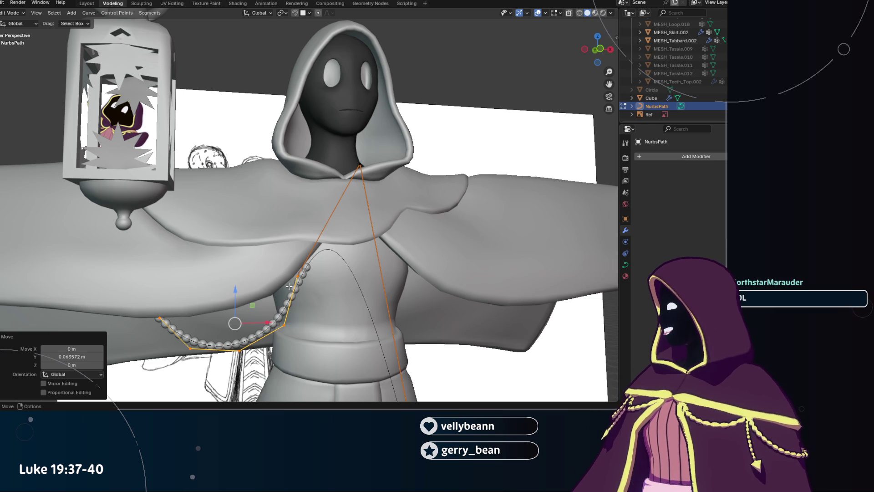
Select an upper path point and reposition it near the shoulder from a front view.
middle_drag(290, 287, 373, 270)
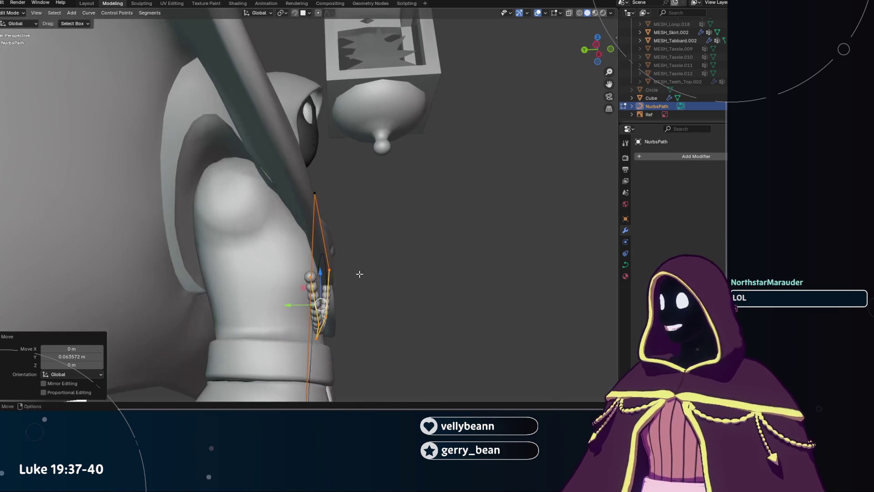
click(309, 277)
mouse_move(342, 280)
middle_down()
mouse_move(290, 296)
mouse_move(290, 254)
mouse_move(214, 292)
middle_up()
key(g)
click(291, 256)
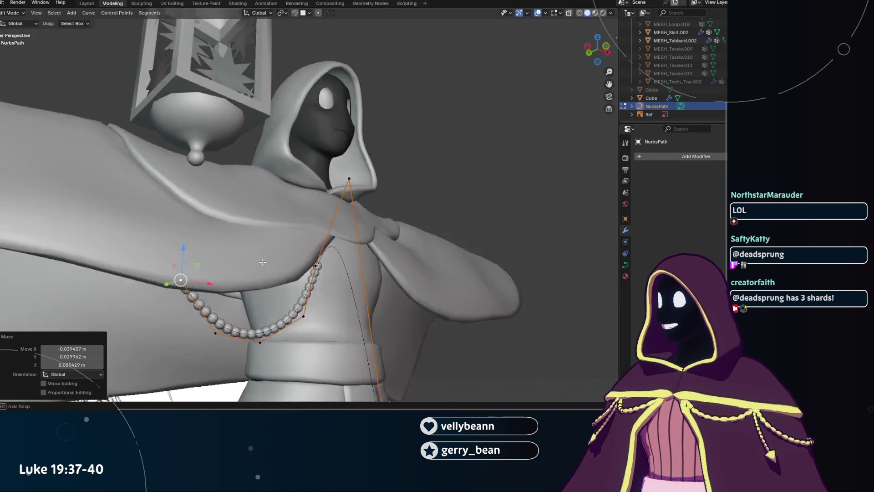
key(g)
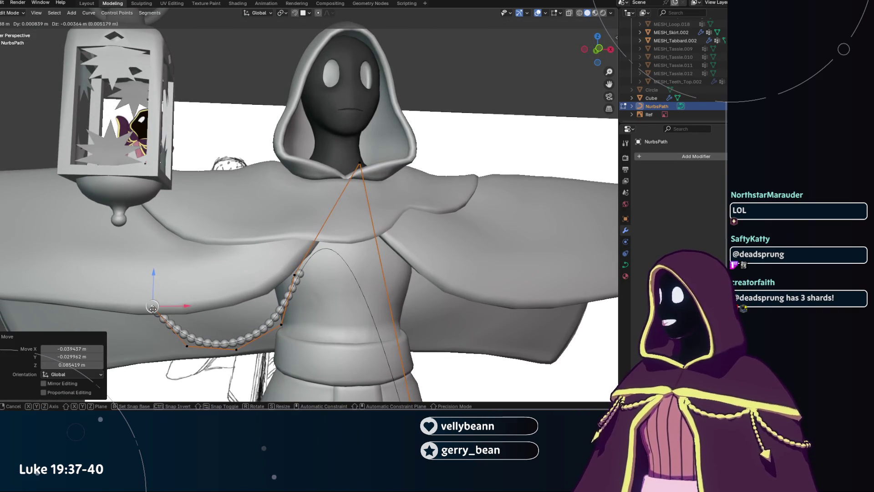
click(156, 313)
Nudge that point along Y from the side and down along Z to sit on the robe.
middle_drag(156, 313, 291, 294)
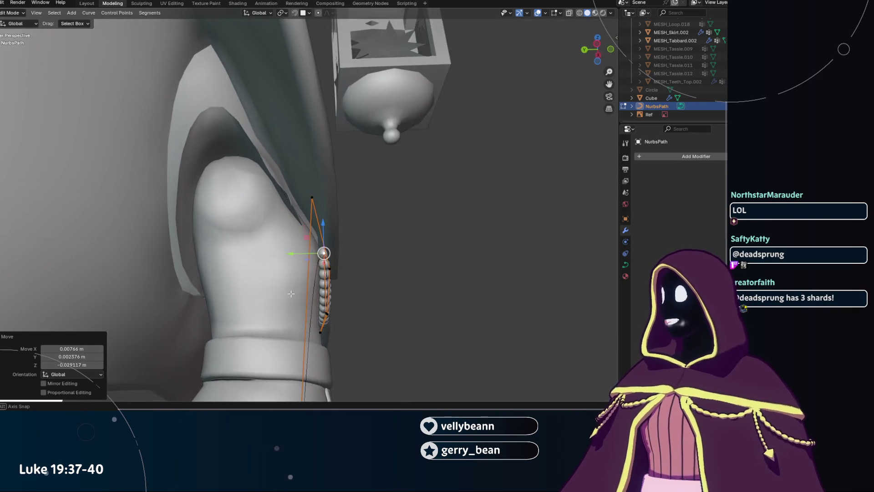
key(g)
key(y)
click(293, 254)
mouse_move(293, 255)
middle_down()
mouse_move(179, 273)
mouse_move(312, 274)
mouse_move(262, 361)
middle_up()
key(g)
key(z)
click(167, 267)
key(g)
click(282, 274)
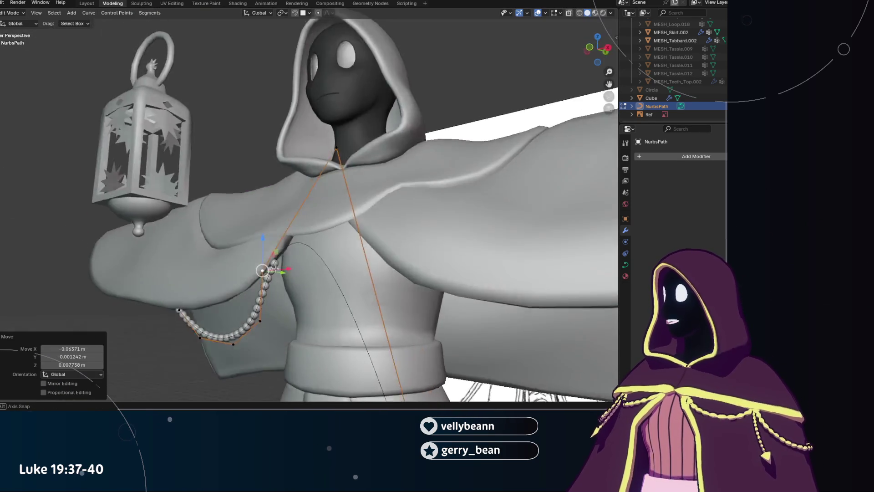
Box-select the chain's lower points and tuck them along Y against the robe's side.
mouse_move(270, 364)
mouse_down()
mouse_move(239, 318)
mouse_move(251, 318)
mouse_up()
key(g)
click(271, 353)
drag(293, 348, 286, 346)
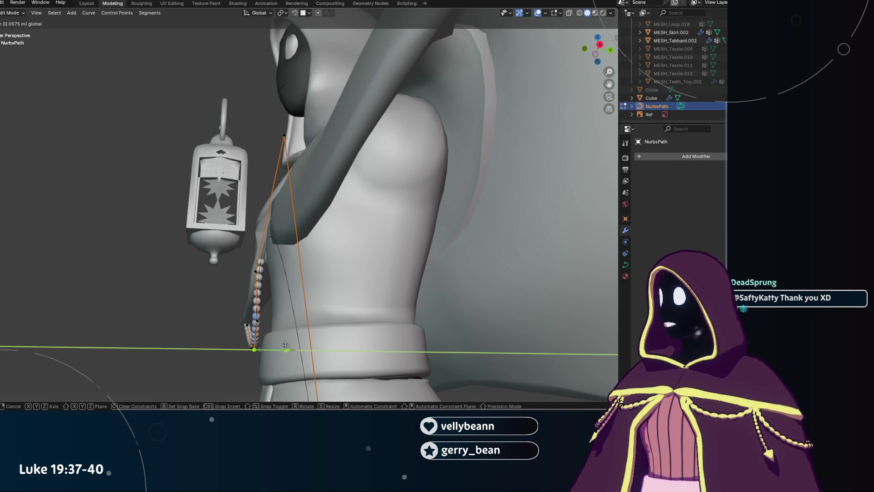
click(286, 346)
mouse_move(285, 346)
middle_down()
mouse_move(240, 354)
mouse_move(415, 329)
mouse_move(318, 341)
mouse_move(348, 350)
mouse_move(261, 332)
mouse_move(267, 327)
middle_up()
key(y)
click(366, 347)
scroll(348, 350, down, 6)
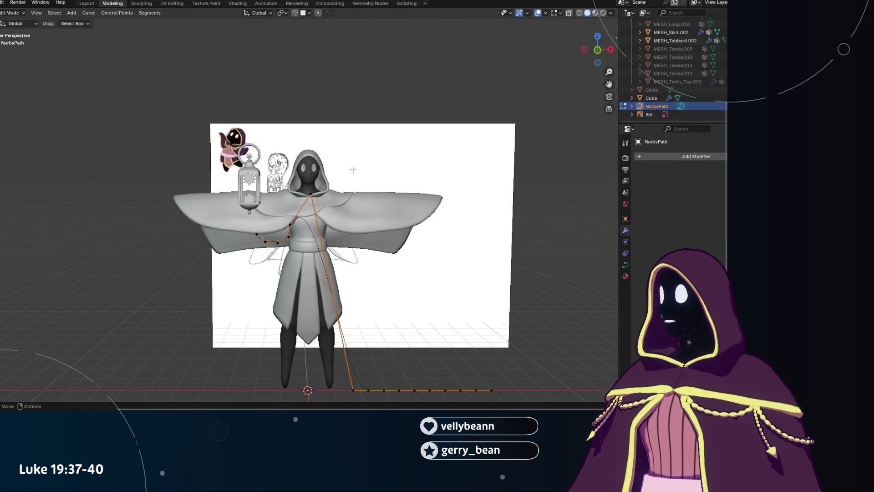
Briefly scale the path object in Object Mode, then return to point editing.
shift+middle_drag(424, 331, 397, 264)
key(Tab)
key(s)
click(379, 343)
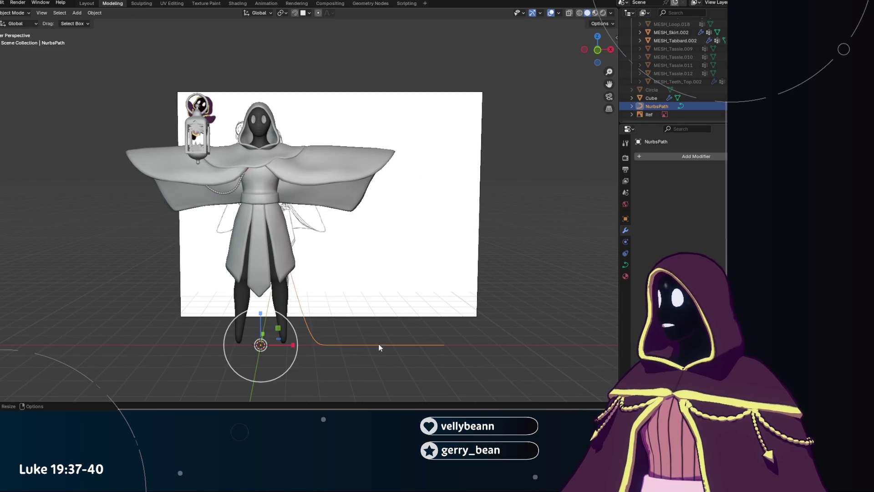
mouse_move(379, 343)
middle_down()
mouse_move(303, 209)
mouse_move(363, 198)
middle_up()
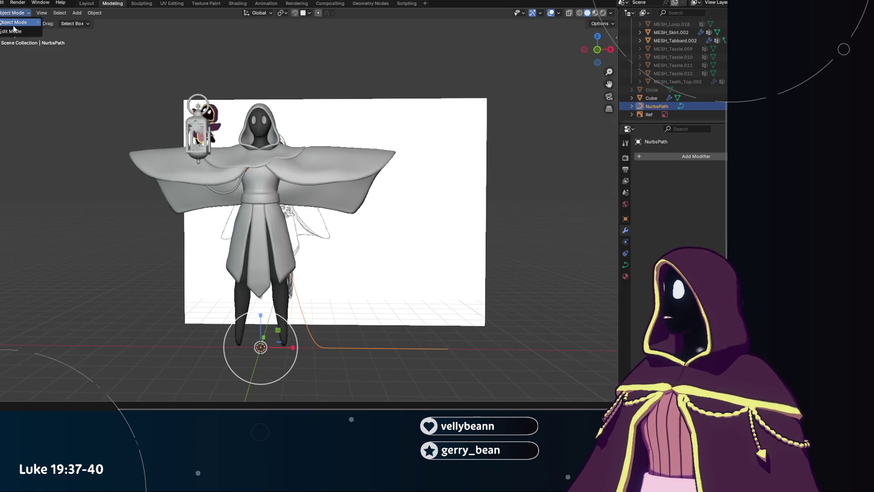
key(Tab)
scroll(107, 208, up, 4)
scroll(107, 198, down, 4)
Box-select the path points trailing along the floor and bring up the Curve context menu.
mouse_move(107, 199)
middle_down()
mouse_move(127, 224)
mouse_move(152, 209)
middle_up()
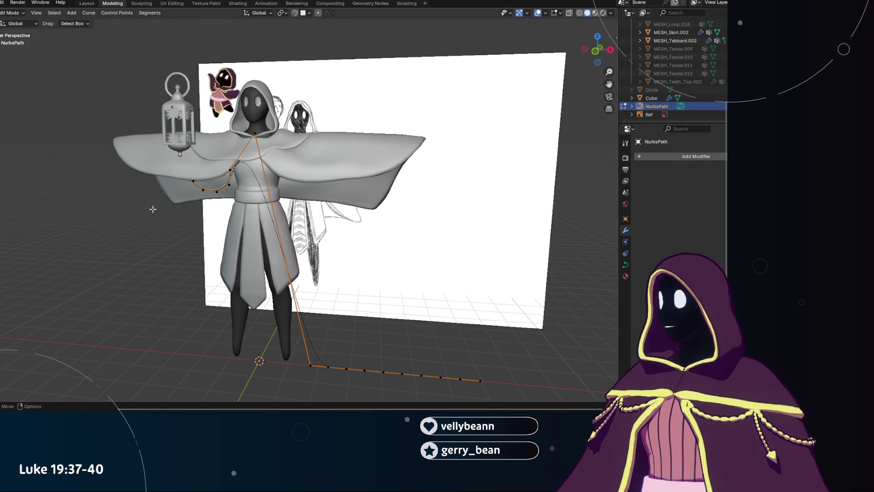
middle_drag(153, 209, 210, 214)
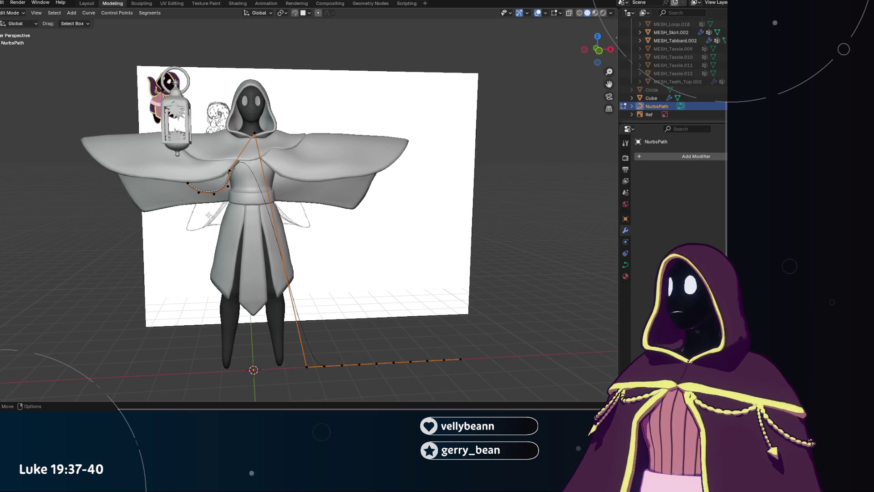
middle_drag(208, 214, 193, 207)
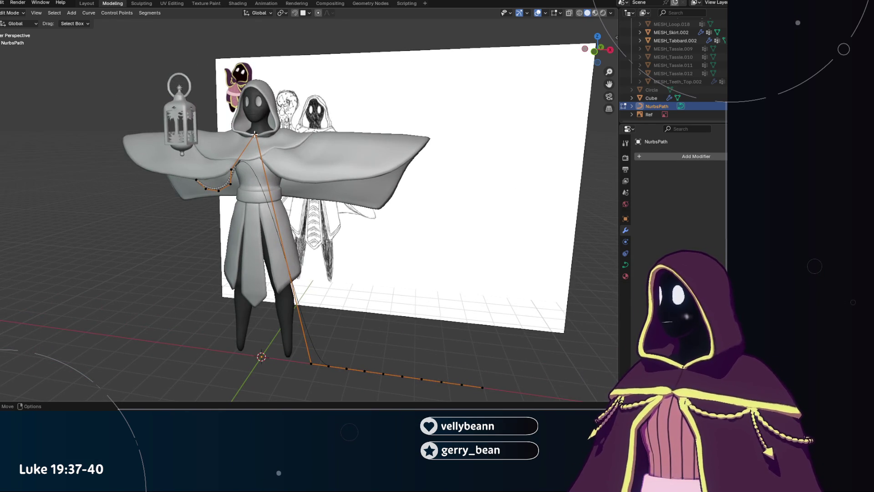
middle_drag(260, 160, 225, 161)
drag(273, 314, 550, 393)
right_click(452, 311)
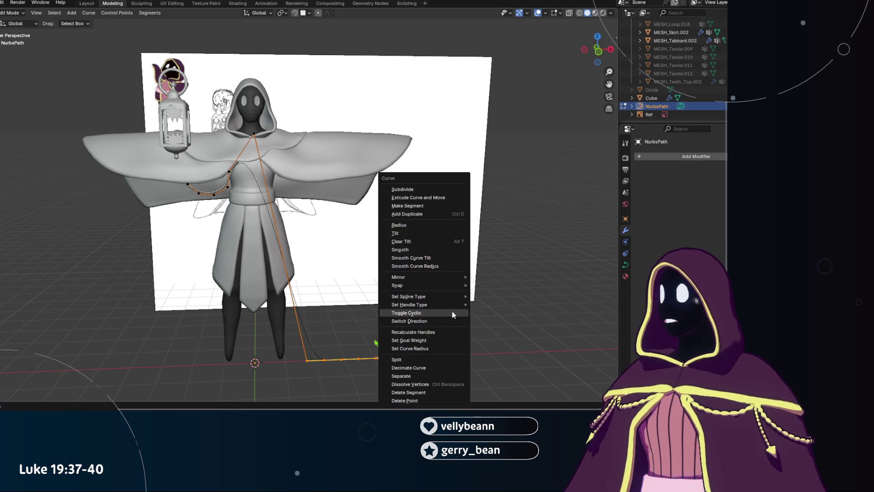
Delete the trailing floor points as Vertices, then delete a stray extruded end segment.
key(Escape)
key(x)
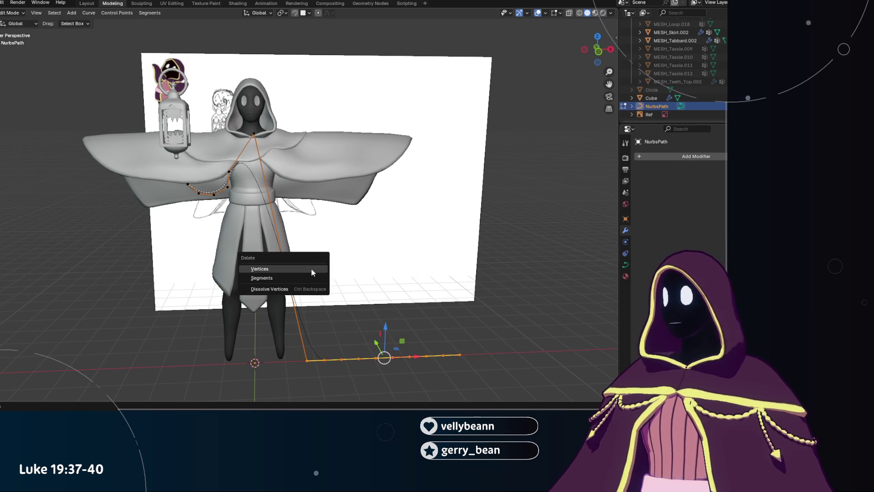
click(312, 272)
scroll(328, 228, up, 1)
scroll(328, 229, up, 4)
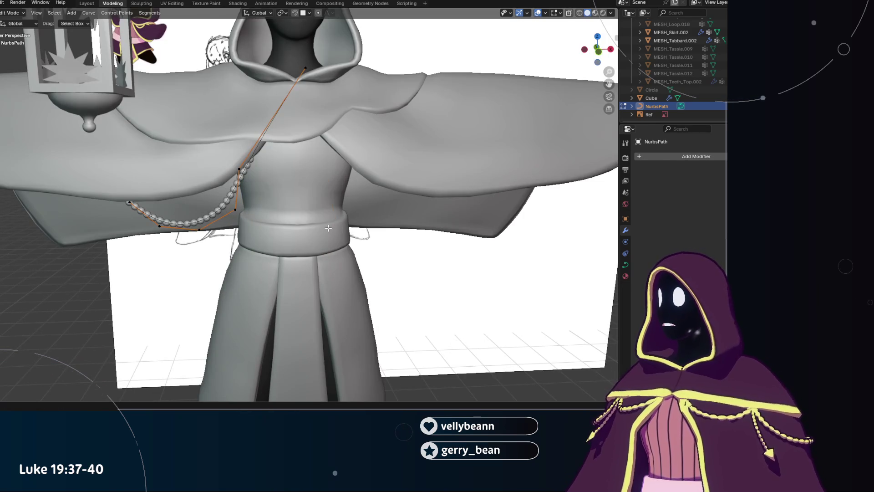
key(e)
click(327, 228)
scroll(328, 228, down, 4)
scroll(327, 248, down, 2)
key(x)
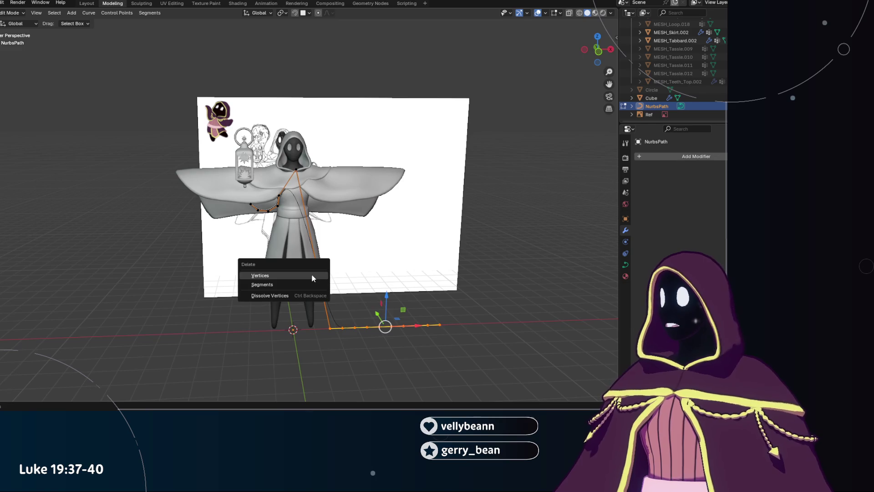
click(311, 274)
scroll(312, 275, up, 1)
scroll(287, 205, up, 2)
scroll(274, 109, up, 2)
scroll(274, 109, down, 2)
scroll(277, 123, down, 3)
Move the remaining points into a tighter loop across the chest and return to Object Mode.
key(g)
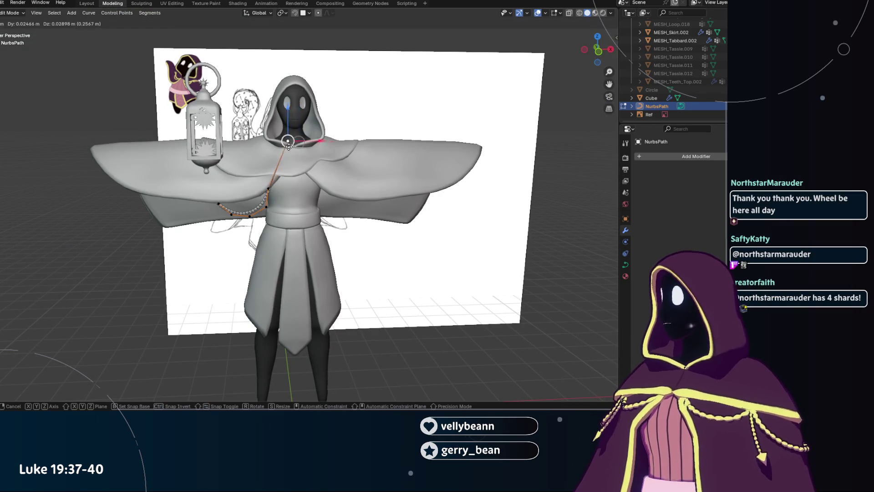
click(272, 191)
key(g)
click(266, 205)
key(g)
click(262, 207)
key(g)
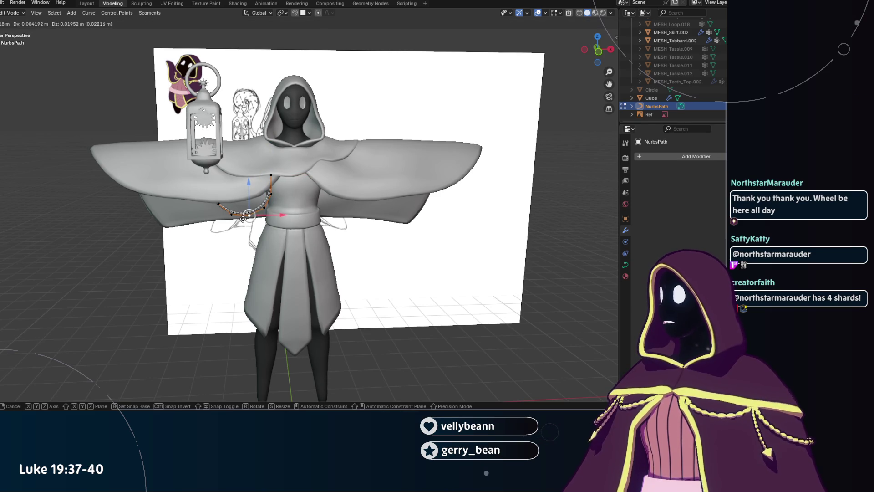
click(248, 216)
scroll(248, 215, down, 3)
mouse_move(248, 215)
middle_down()
mouse_move(308, 203)
mouse_move(378, 247)
middle_up()
scroll(308, 204, up, 3)
scroll(379, 245, up, 1)
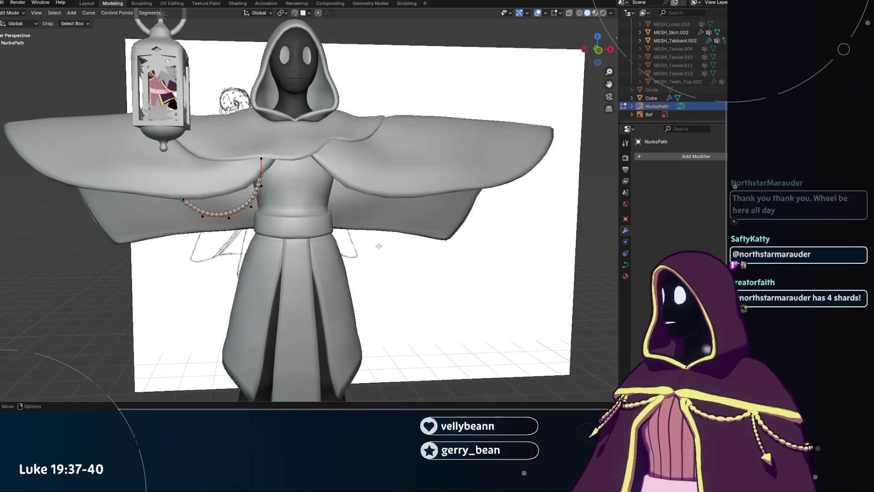
key(Tab)
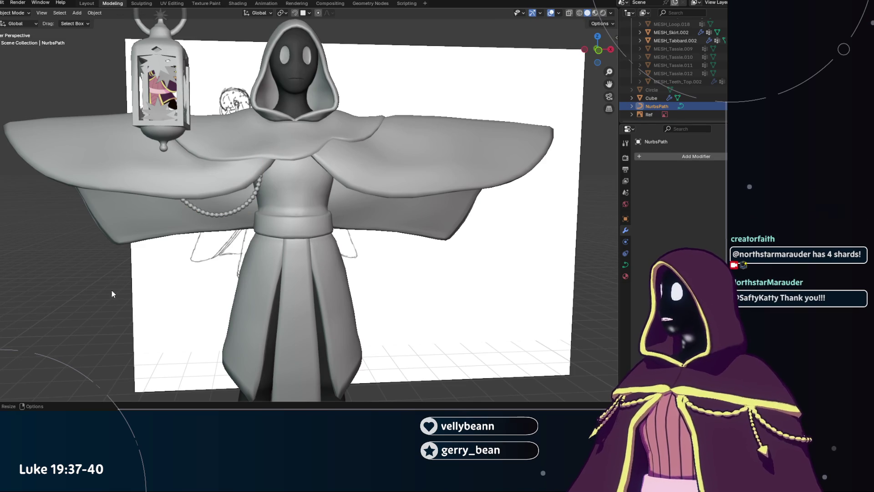
Deselect the path and select the Cube bead object to show its Array and Curve modifiers.
click(112, 290)
scroll(116, 280, down, 3)
mouse_move(143, 266)
middle_down()
mouse_move(291, 255)
mouse_move(222, 245)
middle_up()
scroll(292, 251, up, 3)
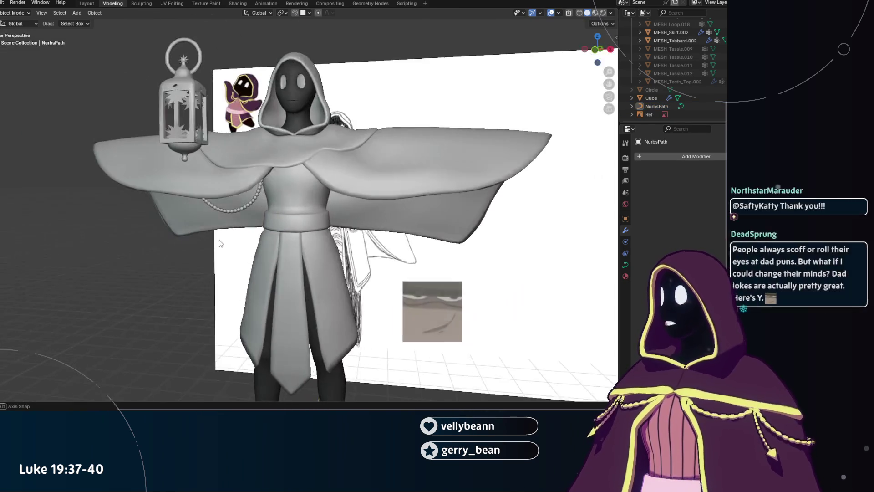
click(225, 204)
scroll(103, 229, up, 2)
scroll(99, 229, up, 2)
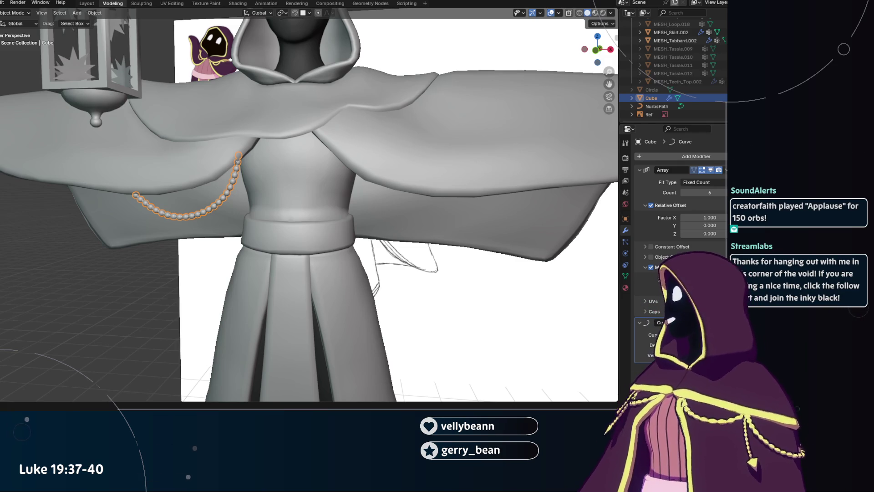
Leave the Cube, select NurbsPath in the Outliner and enter control-point editing.
mouse_move(328, 218)
middle_down()
mouse_move(406, 220)
mouse_move(159, 214)
middle_up()
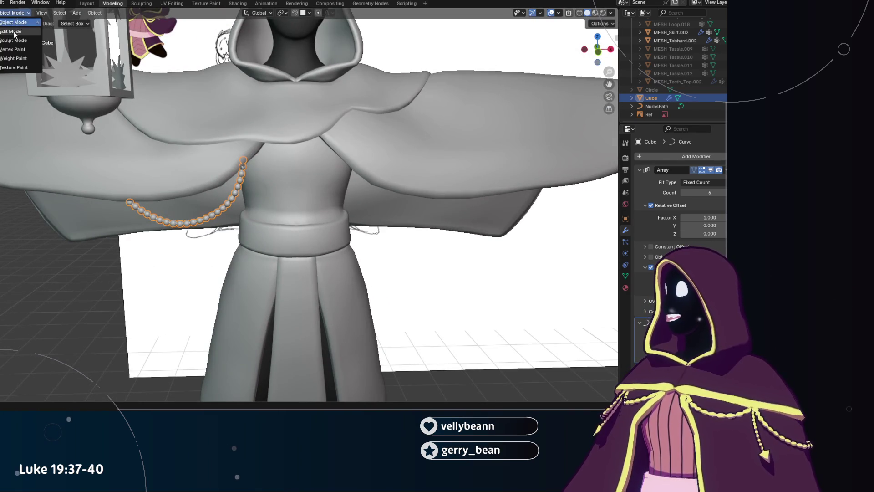
key(Tab)
key(Tab)
scroll(78, 123, down, 5)
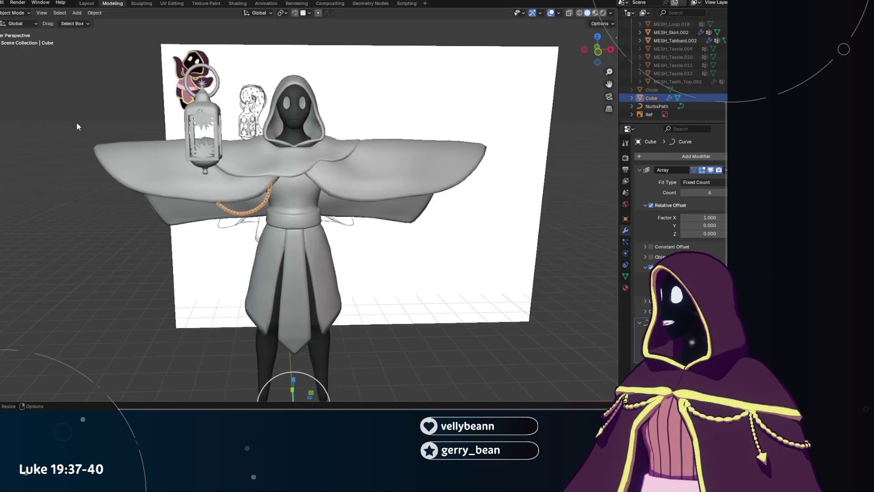
click(107, 289)
click(683, 106)
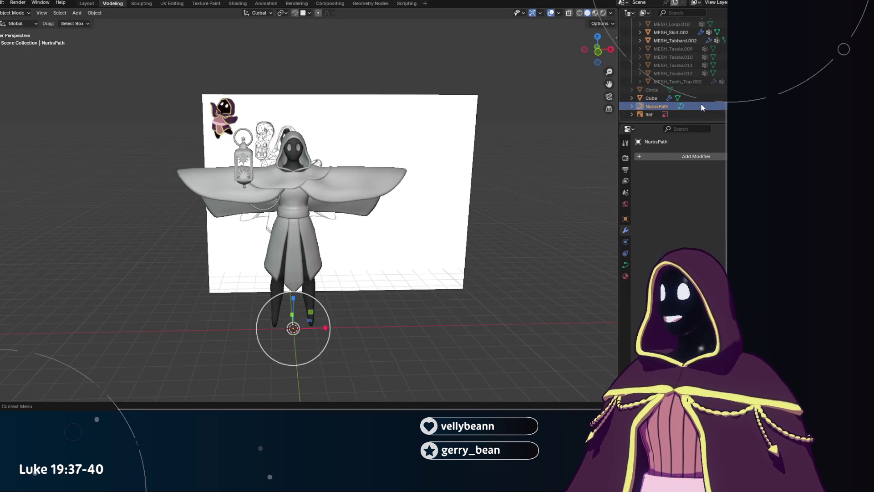
scroll(293, 156, up, 2)
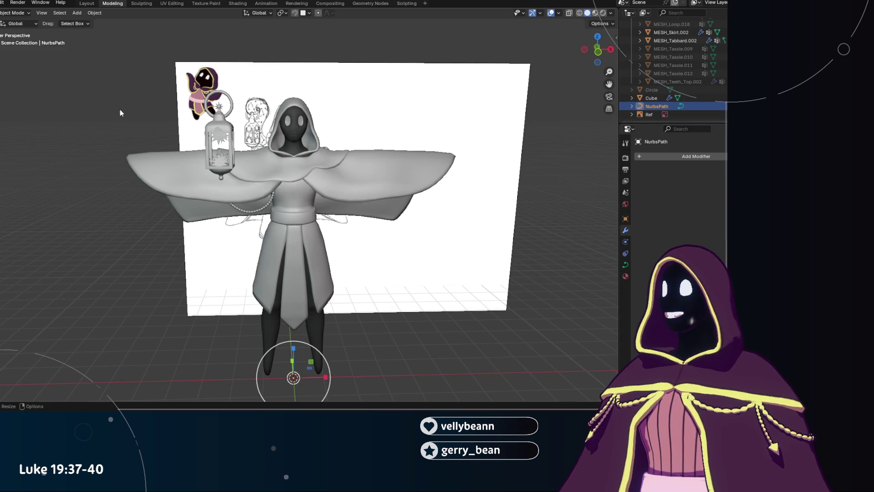
key(Tab)
scroll(90, 102, up, 3)
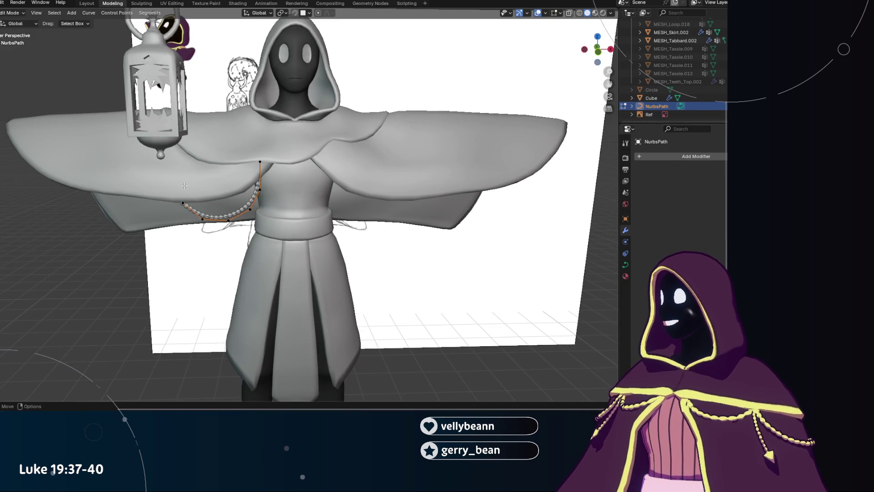
Nudge the path points and check the chain against the reference in wireframe and X-ray.
key(g)
click(177, 198)
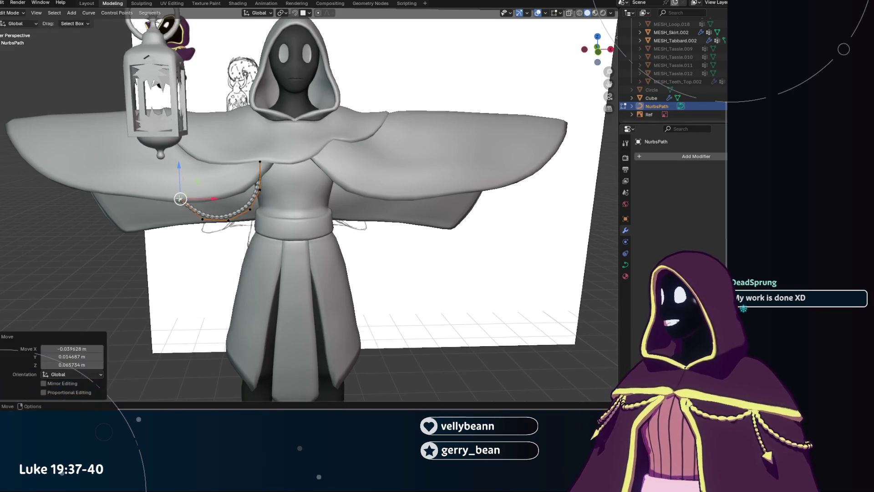
scroll(177, 149, up, 3)
middle_drag(158, 143, 171, 164)
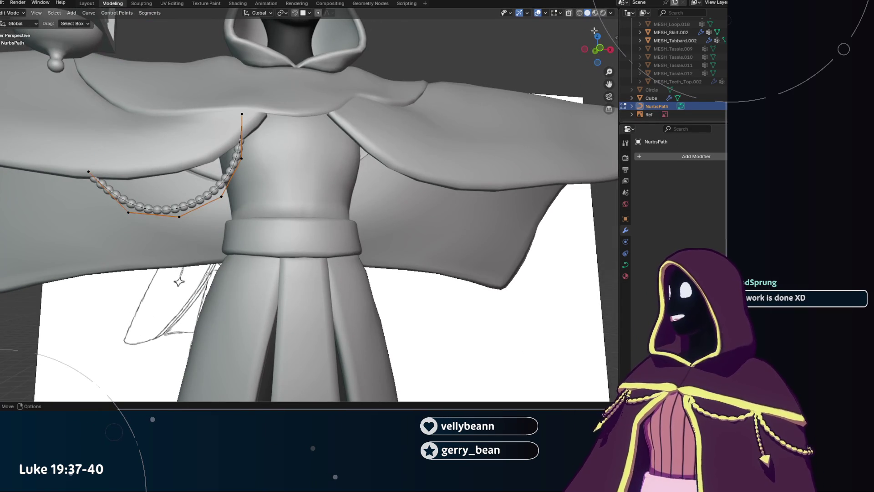
click(579, 13)
click(587, 12)
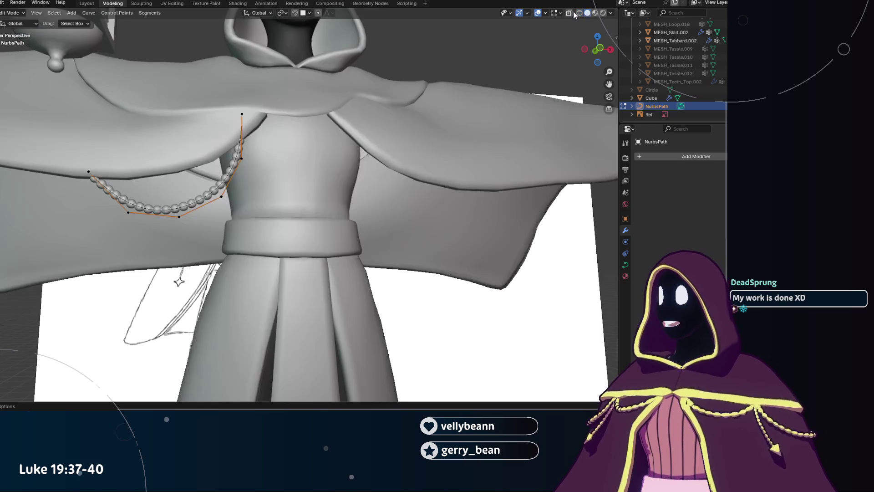
middle_drag(293, 171, 309, 192)
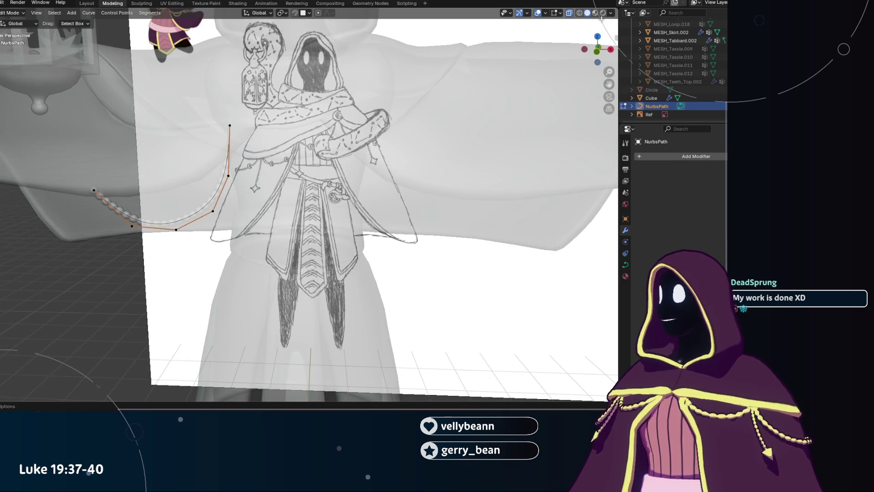
click(568, 13)
scroll(370, 122, down, 3)
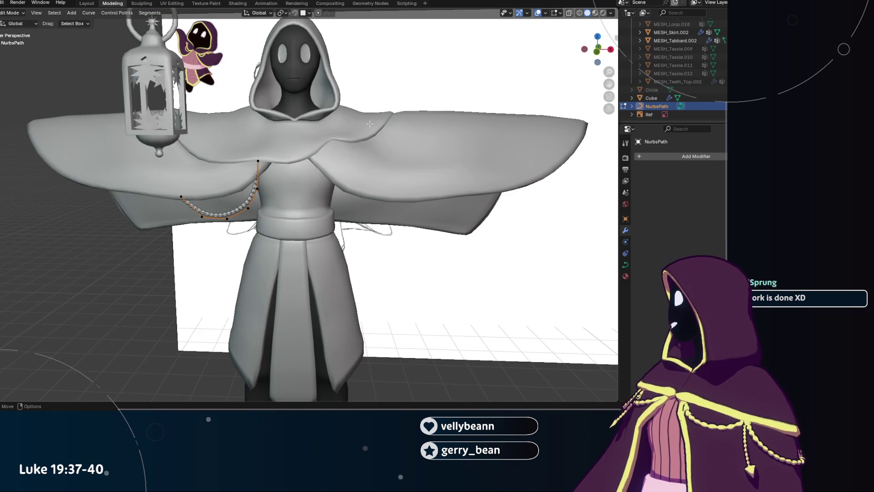
Move the selected points along Y from a side view and save the VoidMage file.
mouse_move(241, 165)
middle_down()
mouse_move(421, 185)
mouse_move(294, 188)
middle_up()
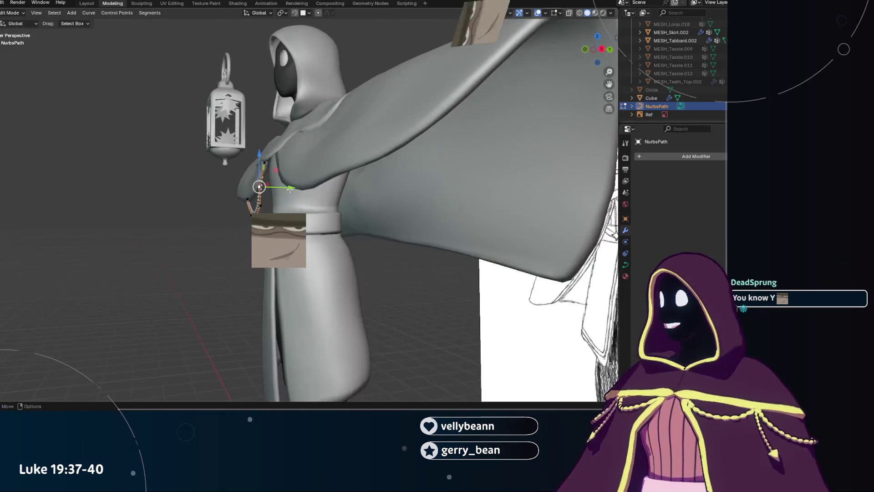
key(g)
key(y)
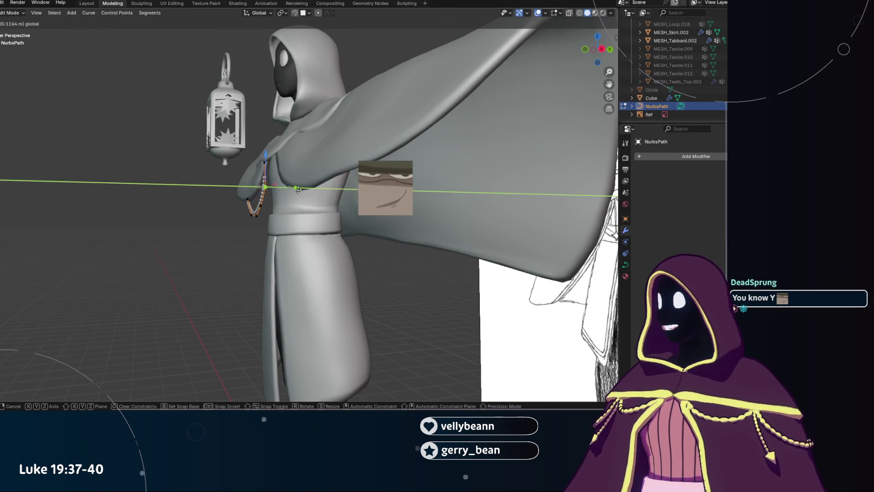
click(263, 252)
middle_drag(262, 252, 251, 265)
middle_drag(337, 255, 363, 239)
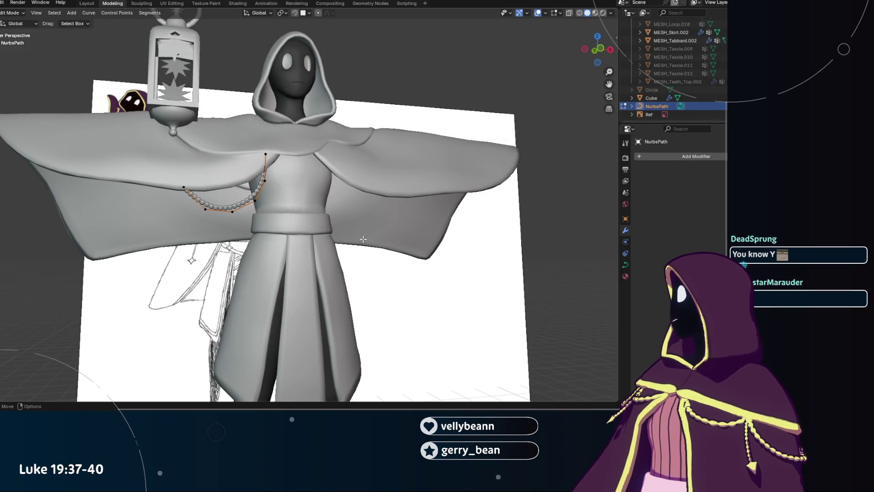
key(ctrl+s)
Give the points a final Y nudge, leave Edit Mode and deselect the path.
mouse_move(362, 239)
middle_down()
mouse_move(378, 237)
mouse_move(354, 214)
middle_up()
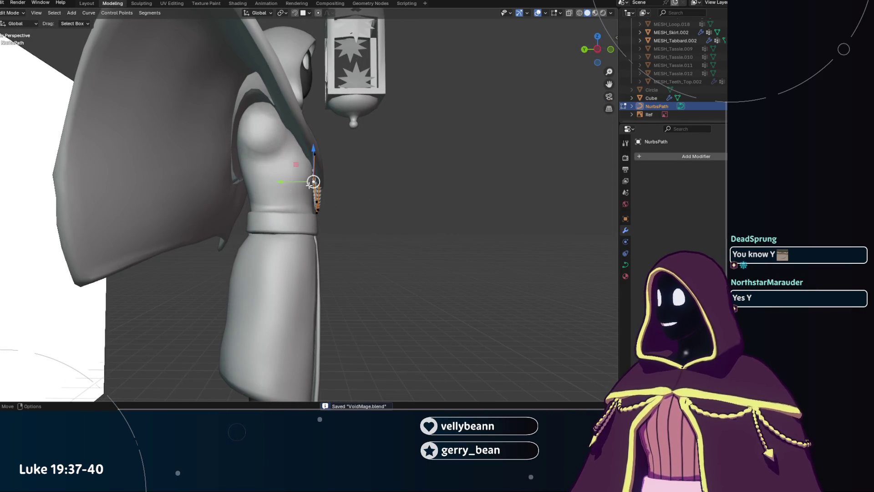
drag(280, 183, 277, 183)
mouse_move(277, 183)
alt+middle_down()
mouse_move(307, 264)
mouse_move(259, 274)
mouse_move(268, 300)
alt+middle_up()
mouse_move(118, 296)
mouse_down()
mouse_move(293, 180)
mouse_move(276, 195)
mouse_up()
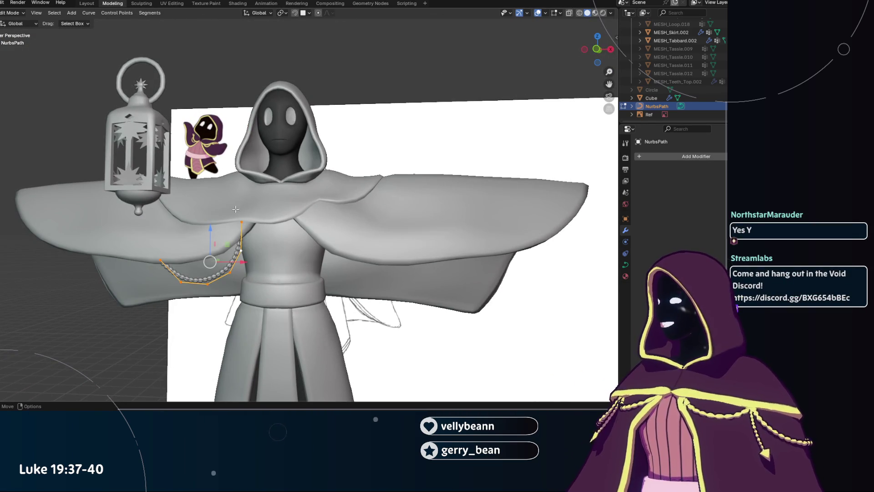
click(72, 137)
key(Tab)
click(47, 164)
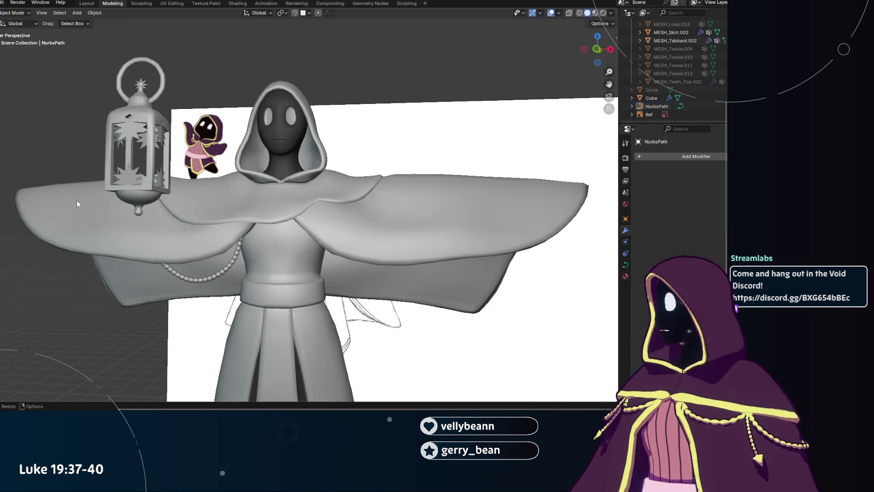
Duplicate the bead chain with Shift+D into Cube.001 and NurbsPath.001, undoing a test X move.
click(199, 277)
key(shift+d)
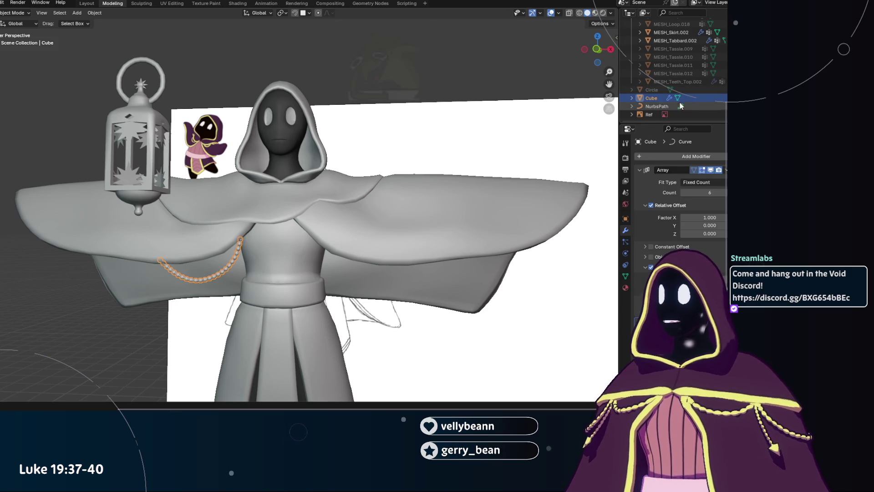
right_click(470, 132)
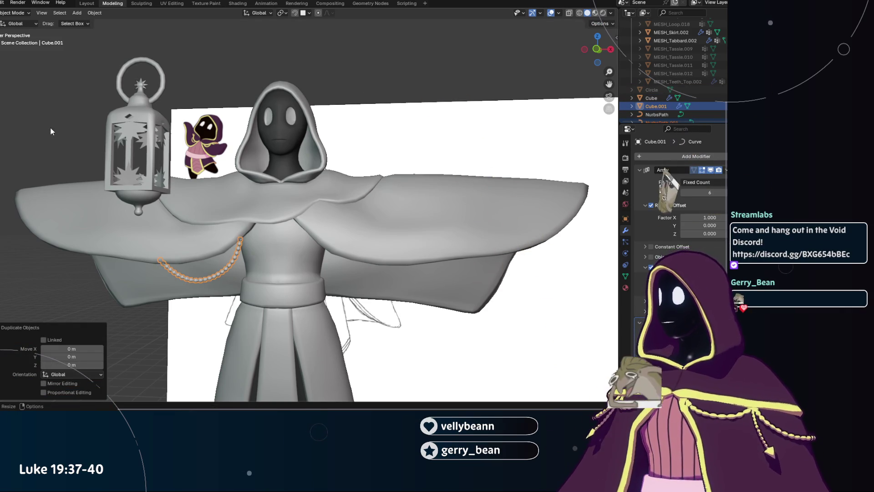
scroll(23, 132, down, 4)
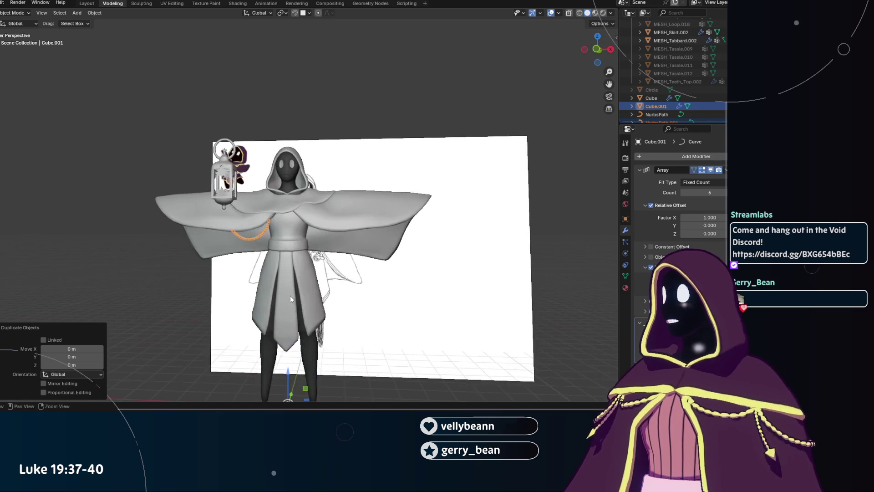
middle_drag(289, 299, 335, 345)
key(g)
key(x)
click(274, 339)
scroll(274, 340, up, 4)
mouse_move(274, 339)
middle_down()
mouse_move(286, 286)
mouse_move(311, 294)
middle_up()
key(ctrl+z)
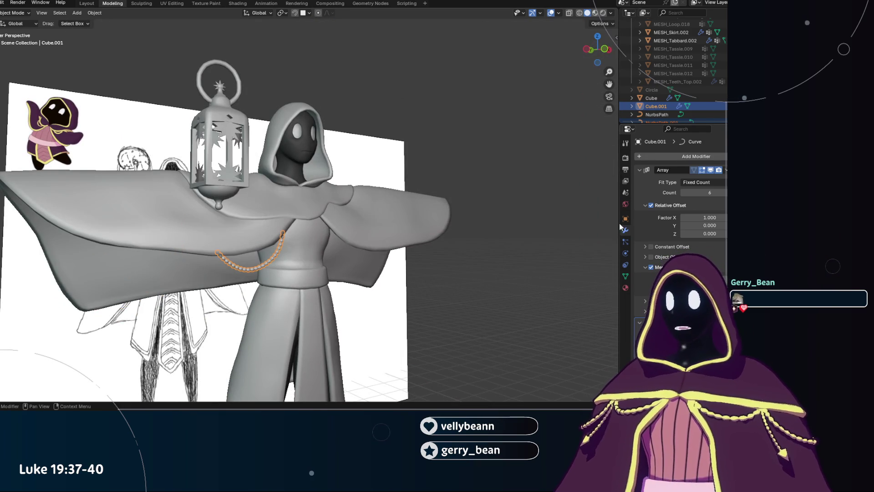
scroll(663, 112, down, 2)
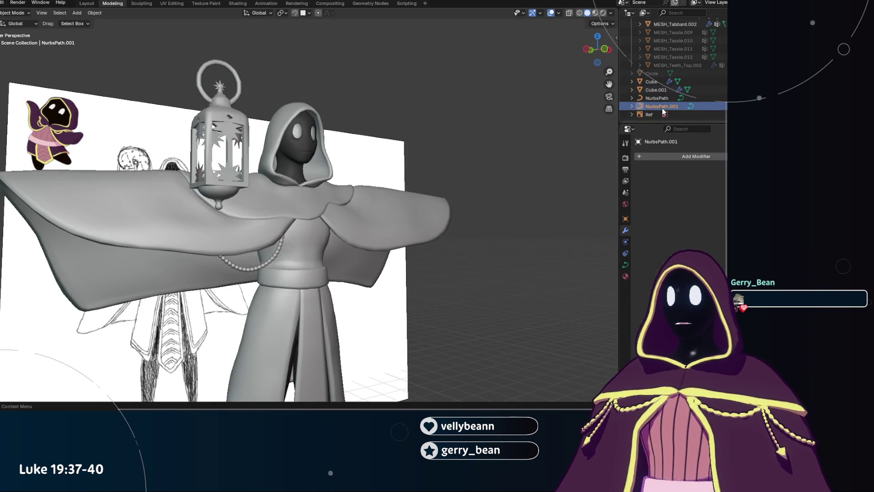
Delete the leftover Circle object from the Outliner.
click(662, 92)
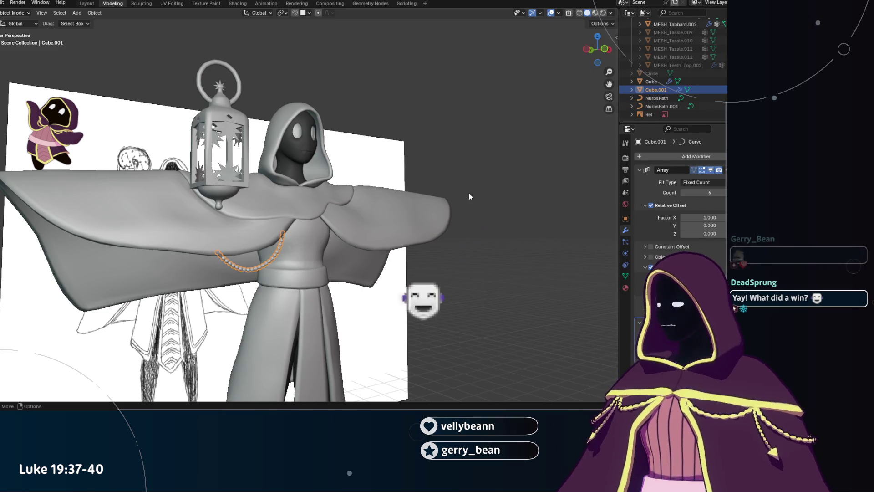
click(657, 83)
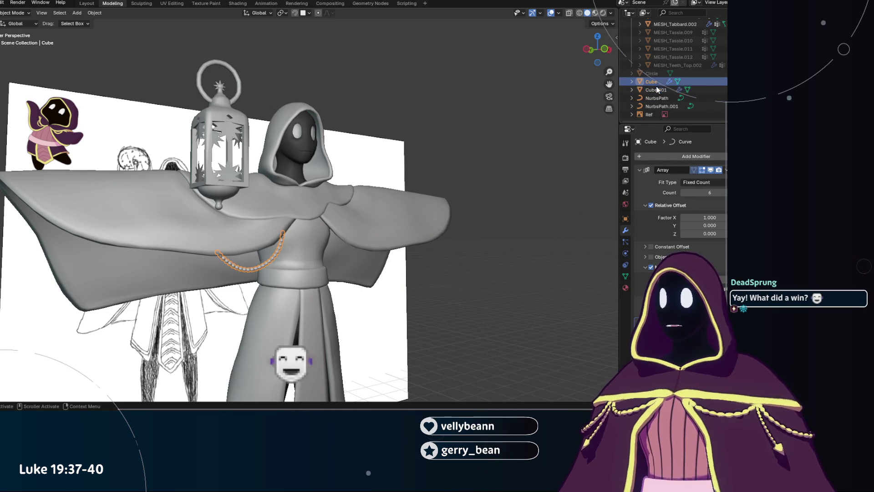
click(653, 73)
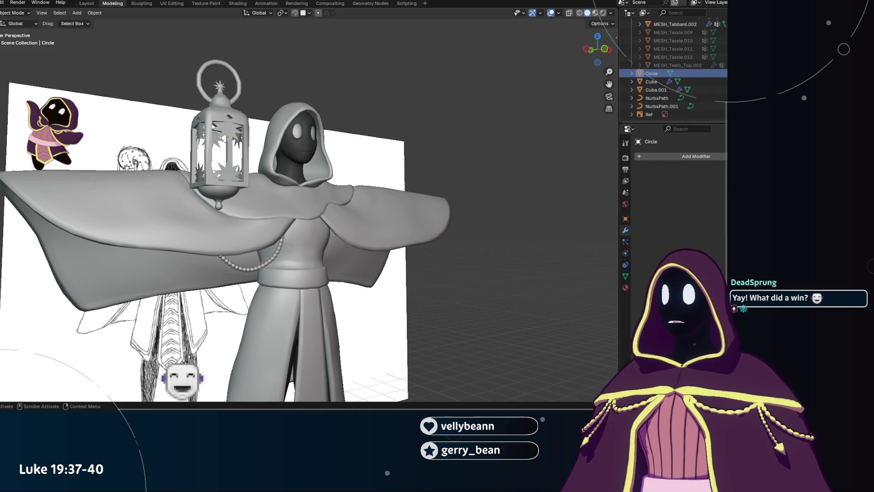
right_click(661, 76)
click(638, 90)
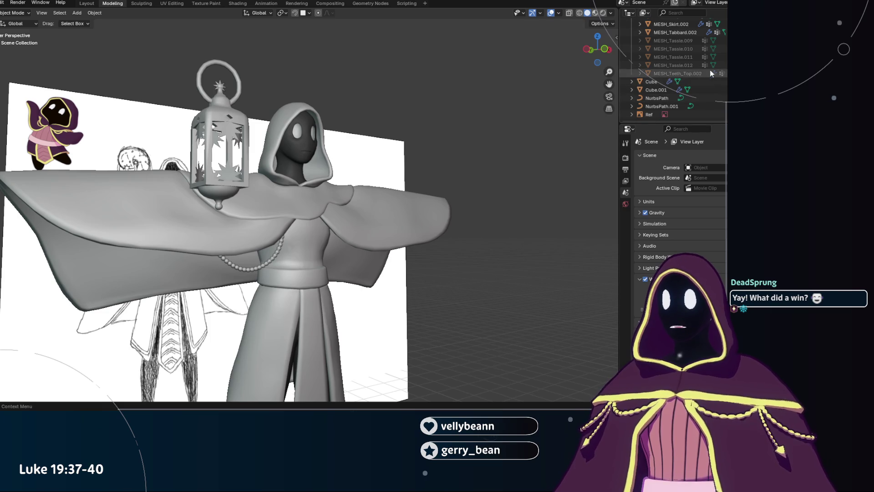
Create a new collection named Beads and drag the Cube chain into it.
key(c)
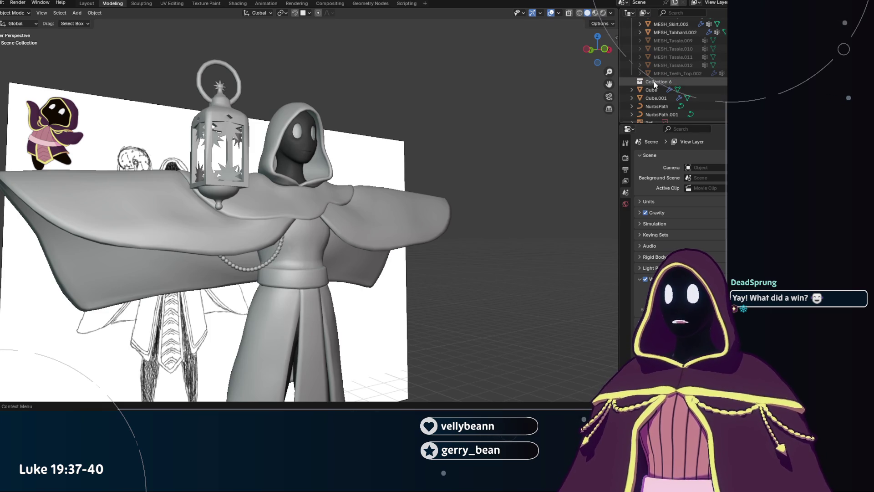
click(654, 82)
scroll(663, 68, down, 2)
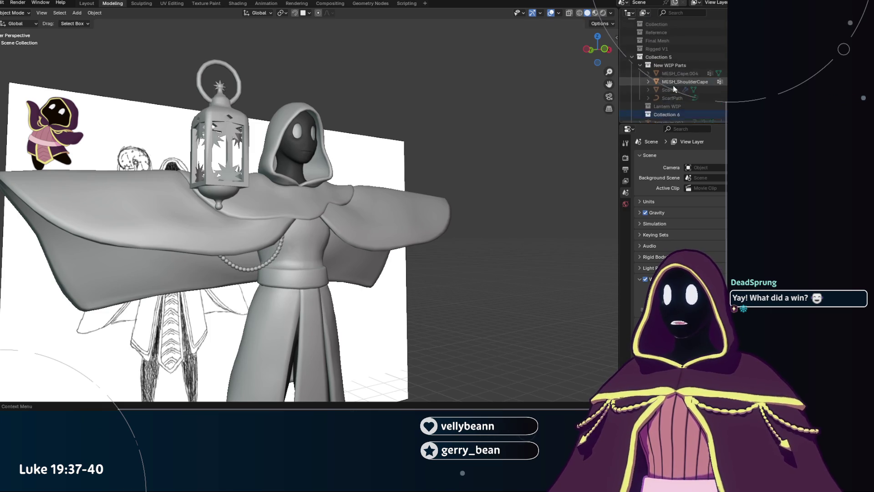
scroll(670, 81, down, 1)
double_click(665, 66)
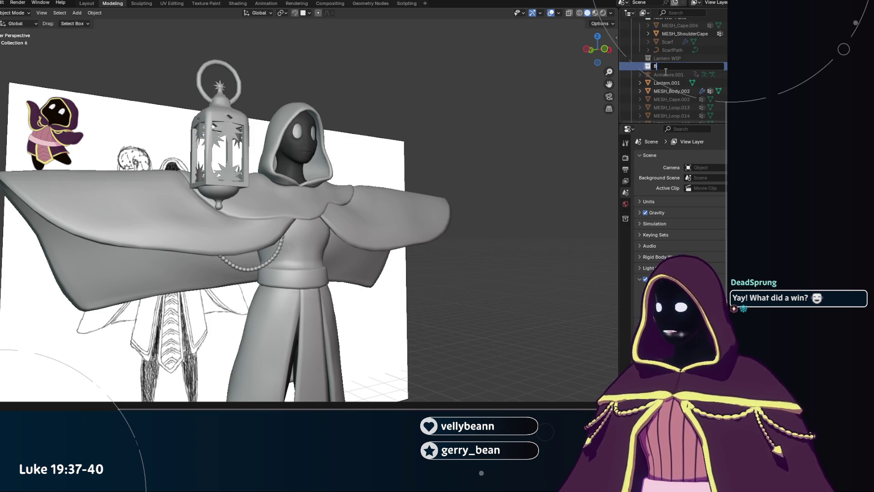
text(Beads)
key(Return)
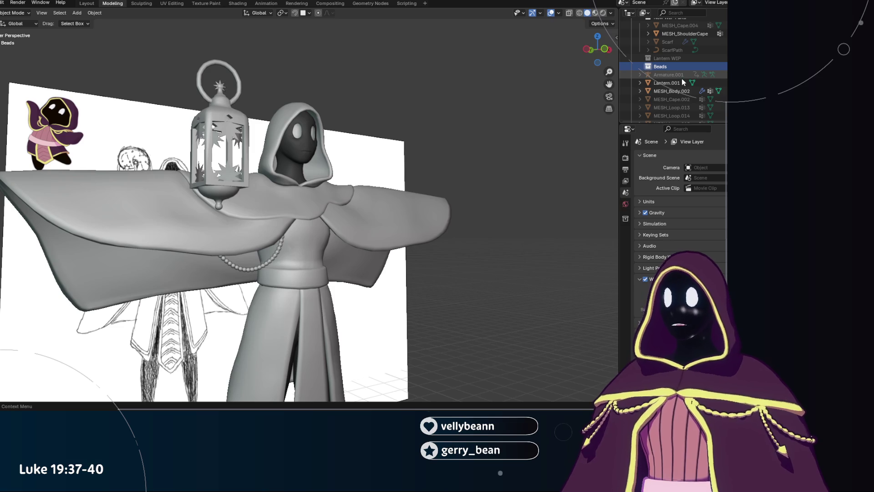
scroll(683, 82, down, 5)
scroll(670, 84, down, 3)
click(649, 83)
drag(650, 82, 662, 50)
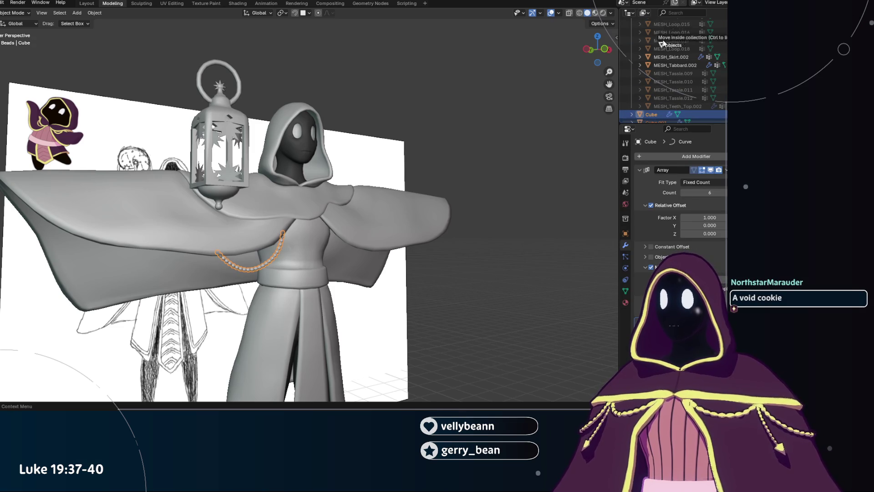
drag(662, 50, 662, 84)
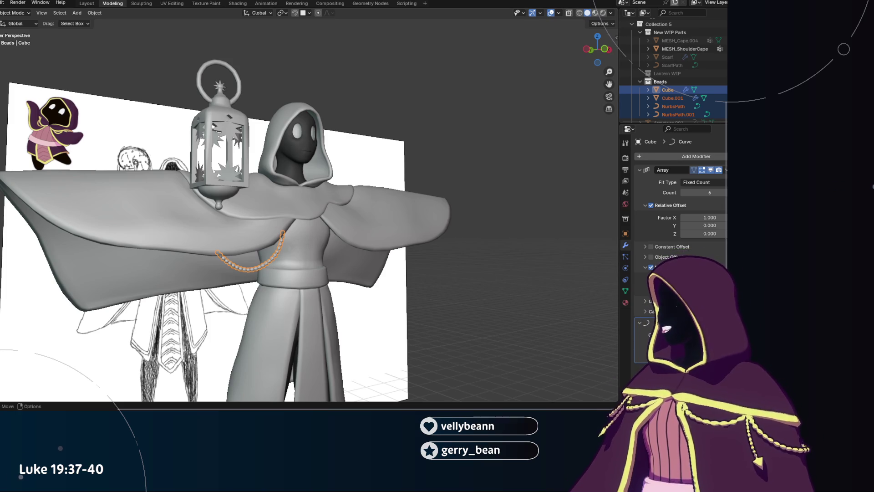
Orbit to a frontal view and select the second chain's path, NurbsPath.001.
middle_drag(89, 256, 114, 255)
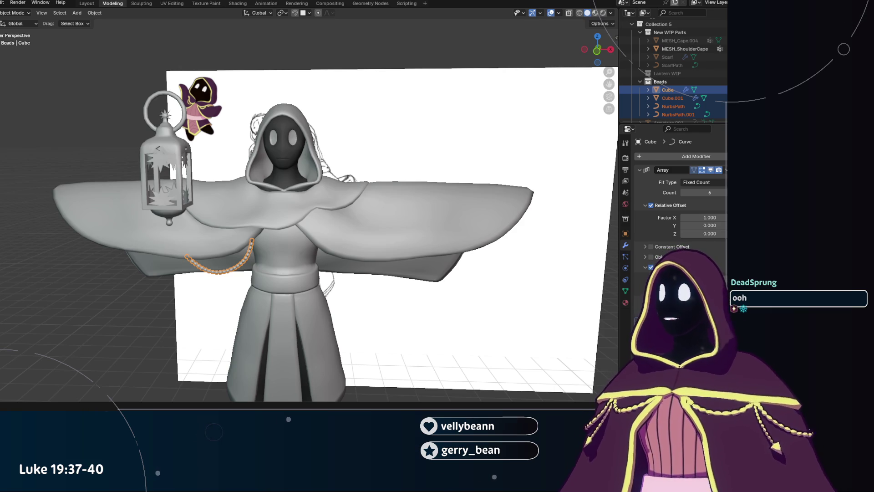
scroll(287, 226, up, 1)
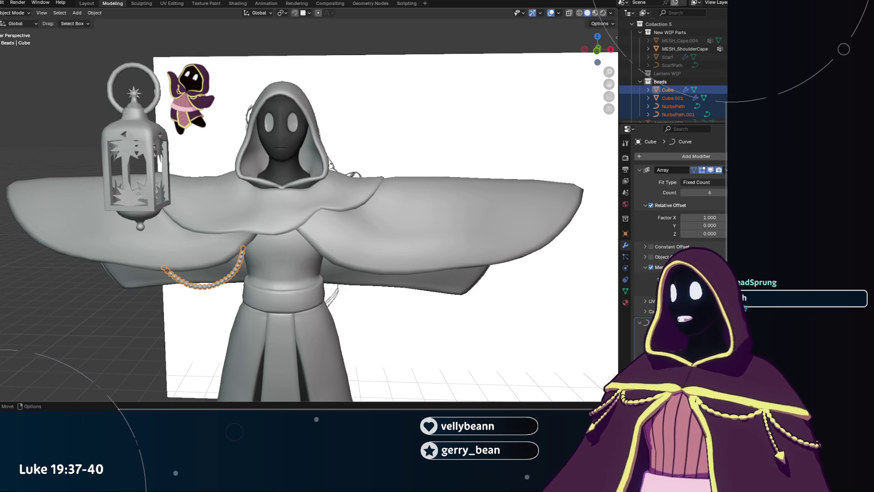
scroll(294, 198, up, 3)
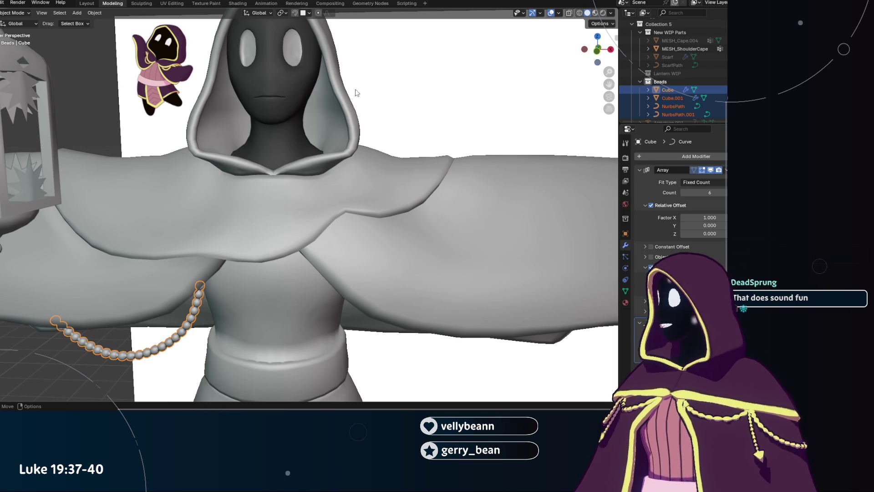
scroll(277, 229, down, 2)
scroll(317, 228, down, 4)
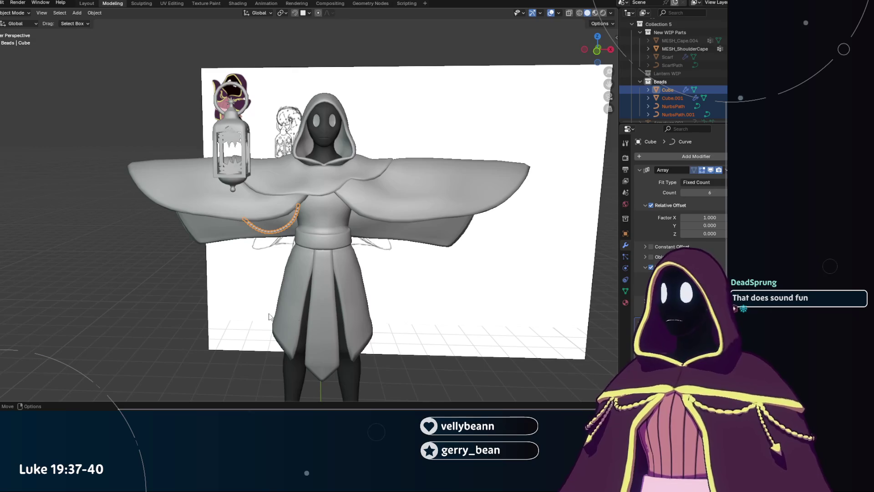
click(678, 114)
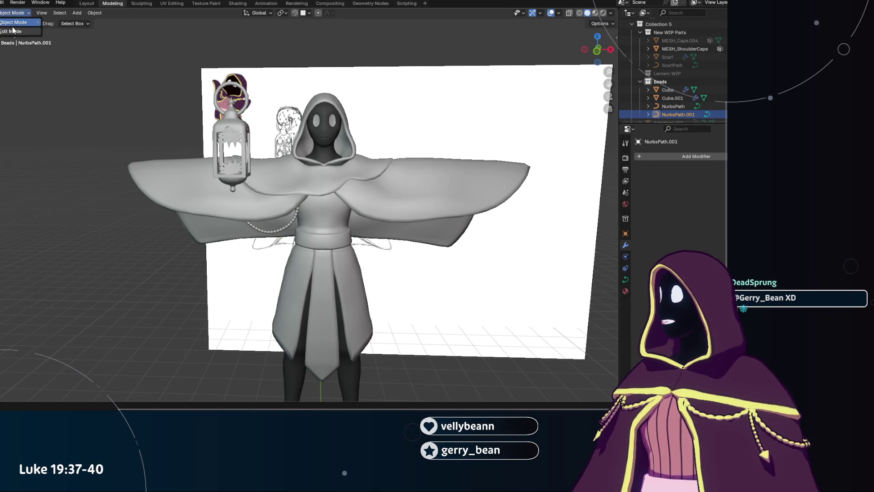
In Edit Mode, shift the path's points left along X and then lower them along Z.
key(Tab)
scroll(315, 229, down, 2)
scroll(315, 229, up, 3)
scroll(315, 231, up, 1)
key(g)
key(x)
click(249, 231)
key(g)
key(z)
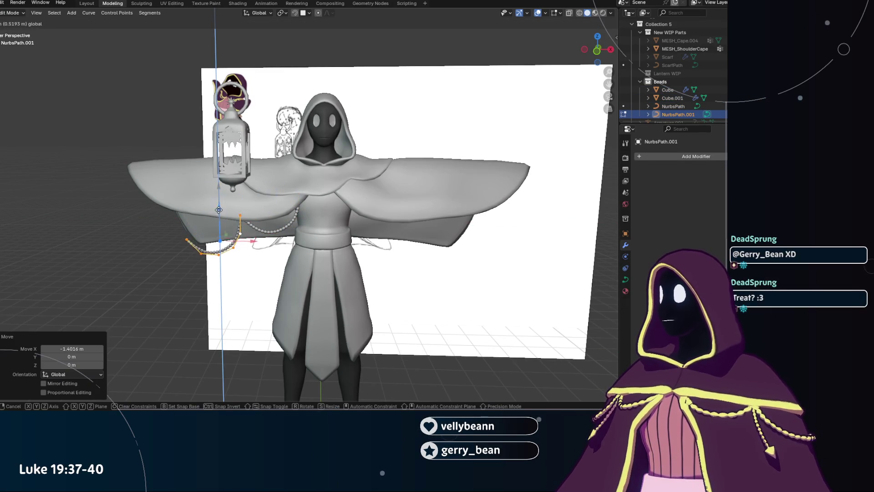
click(224, 212)
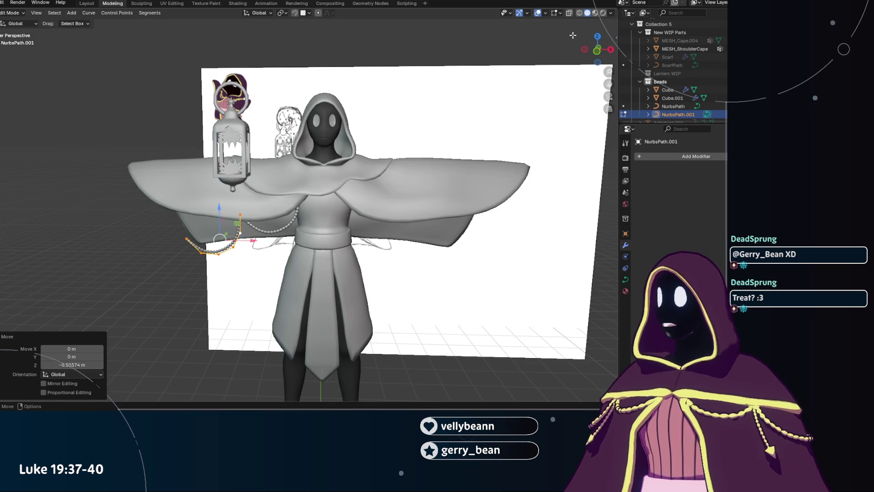
With X-ray on, raise the points along Z and give them a small X shift.
click(568, 13)
scroll(239, 272, up, 3)
scroll(239, 272, up, 3)
key(g)
key(z)
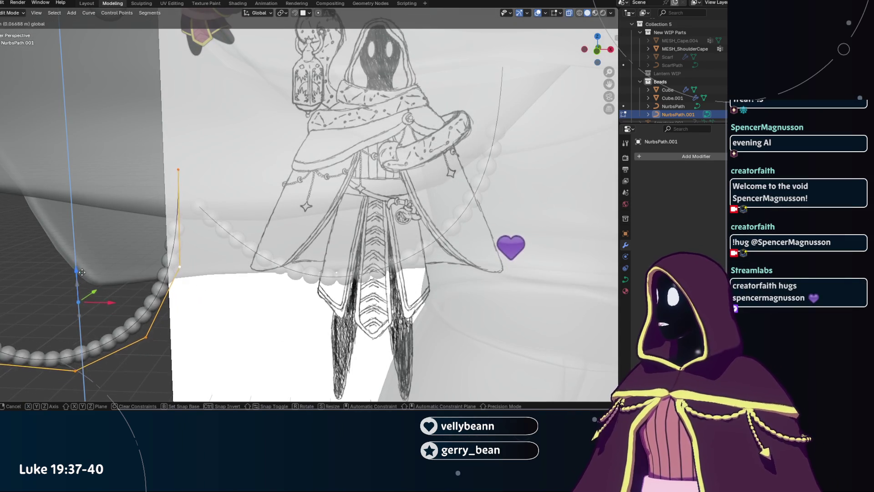
click(81, 270)
key(g)
key(x)
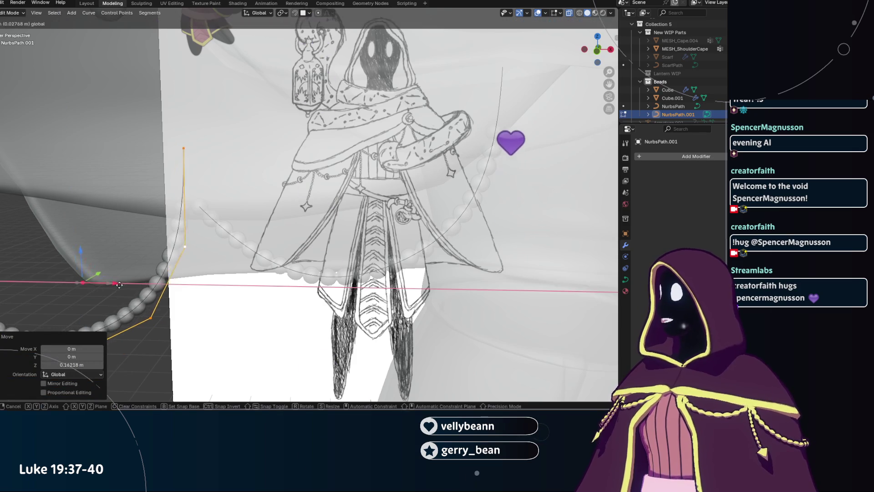
click(157, 284)
Make a small Y adjustment to the points and orbit to a close-up of the beaded path.
middle_drag(158, 284, 335, 286)
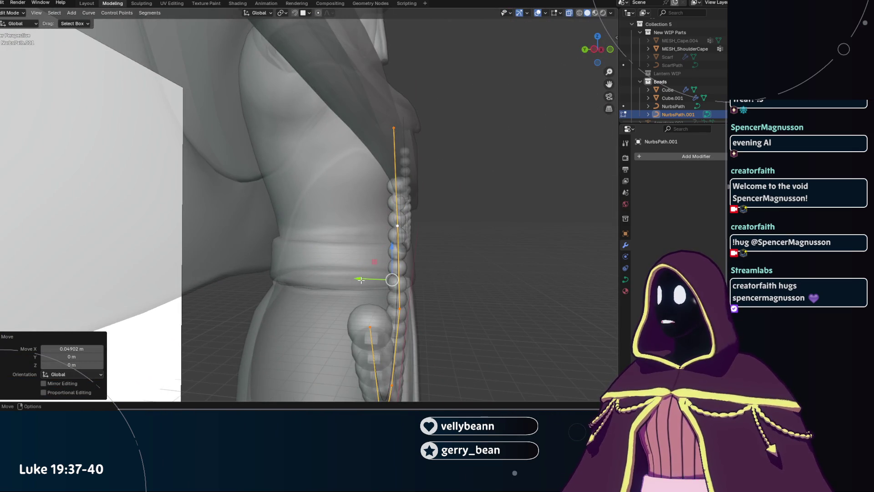
key(g)
key(y)
click(361, 280)
mouse_move(361, 279)
middle_down()
mouse_move(234, 292)
mouse_move(266, 203)
mouse_move(277, 250)
middle_up()
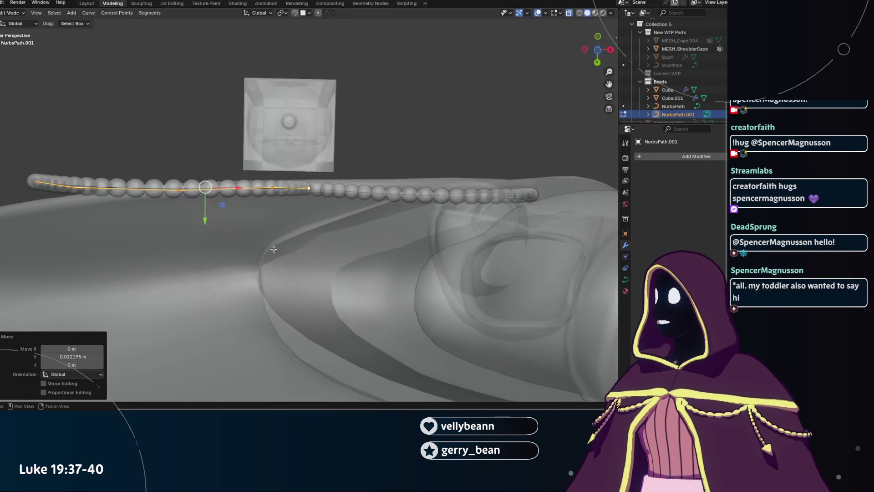
Orbit the viewport around to face the reference sketch.
middle_drag(219, 231, 218, 236)
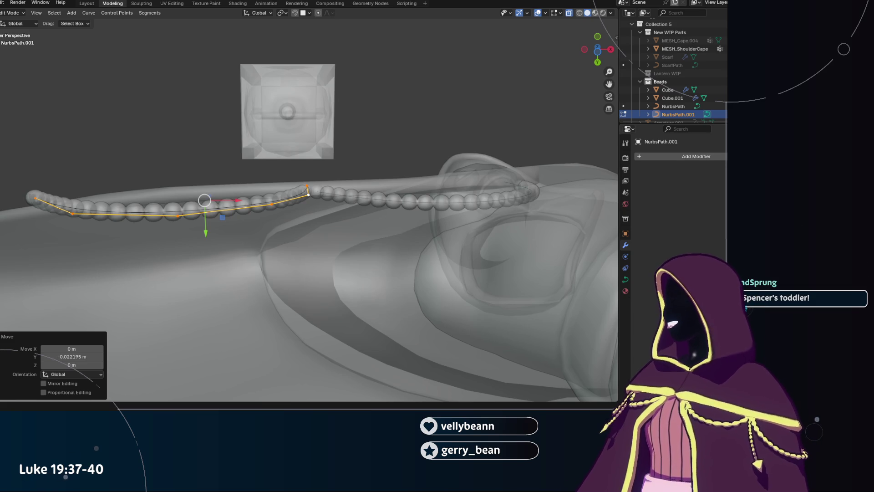
middle_drag(261, 151, 586, 111)
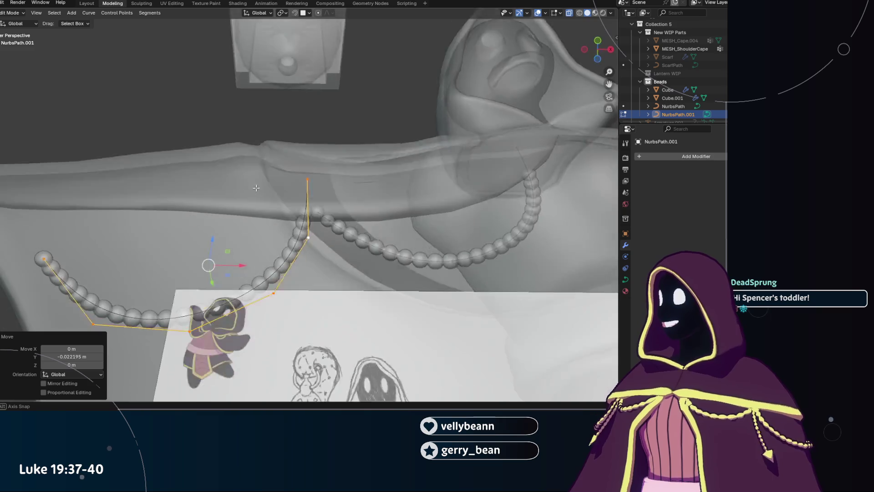
With X-ray off, raise a path point and reposition the top point along Y.
click(570, 14)
key(g)
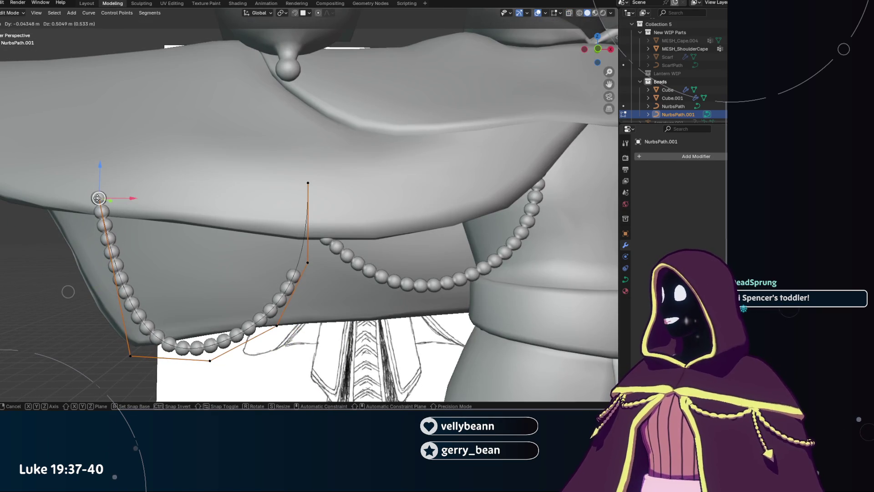
click(69, 205)
mouse_move(68, 205)
middle_down()
mouse_move(229, 215)
mouse_move(114, 226)
middle_up()
key(g)
key(y)
click(236, 198)
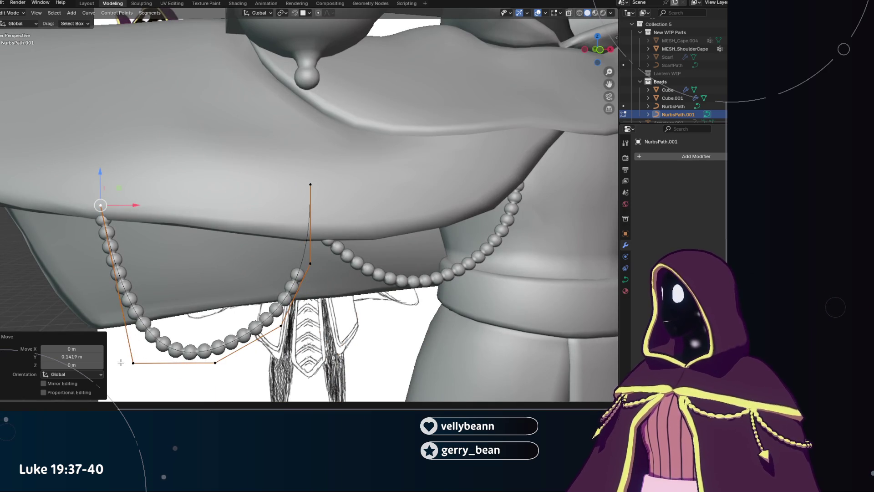
Drop and reposition the chain's end point, then reshape nearby points from a side view.
key(g)
click(136, 366)
key(g)
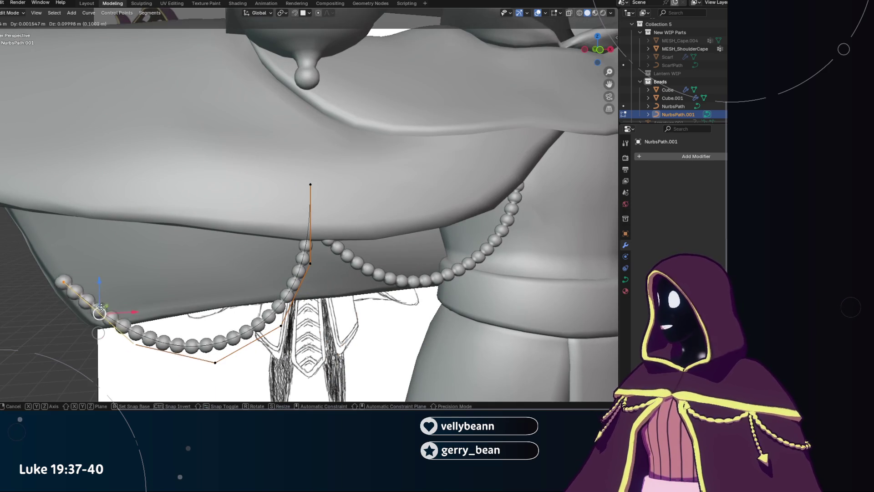
click(123, 259)
middle_drag(157, 281, 294, 273)
drag(324, 311, 291, 273)
mouse_move(290, 273)
middle_down()
mouse_move(156, 239)
mouse_move(164, 226)
mouse_move(272, 216)
middle_up()
key(g)
click(174, 217)
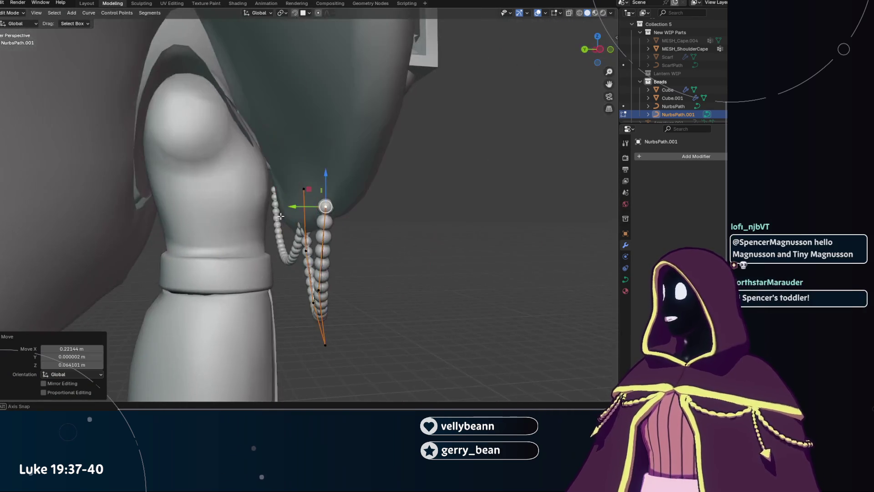
Slide a hanging-chain point along Y, then compare the chain against the sketch in X-ray from the front.
ctrl+click(271, 208)
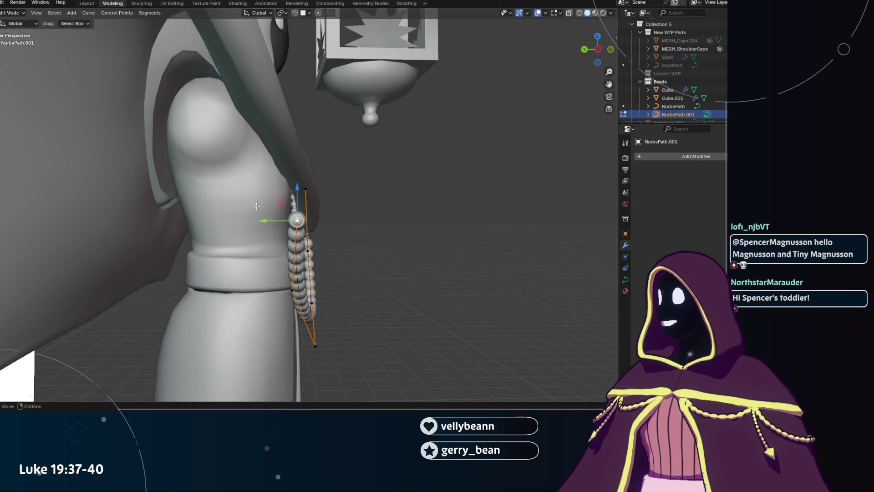
drag(258, 206, 277, 207)
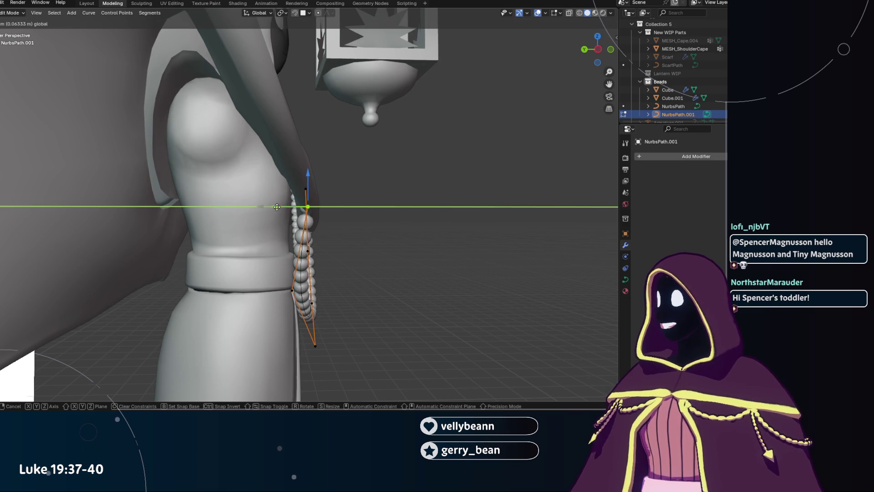
click(279, 207)
middle_drag(312, 225, 497, 53)
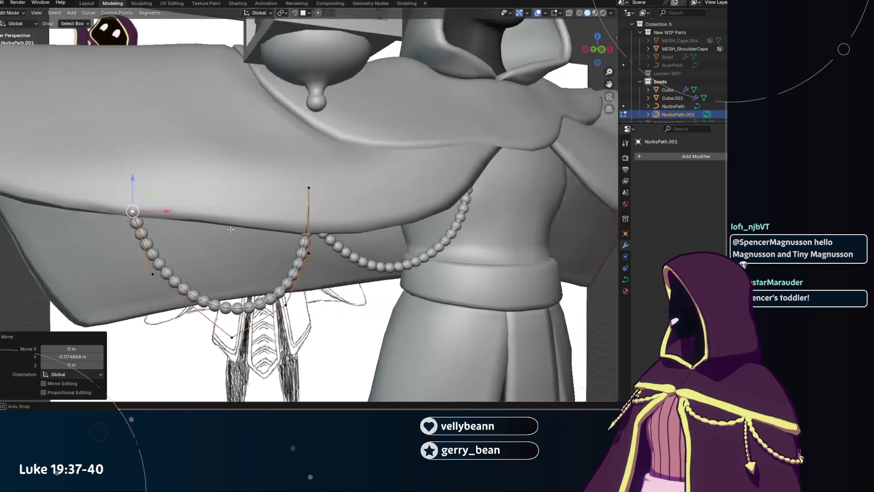
key(alt+z)
scroll(310, 210, up, 2)
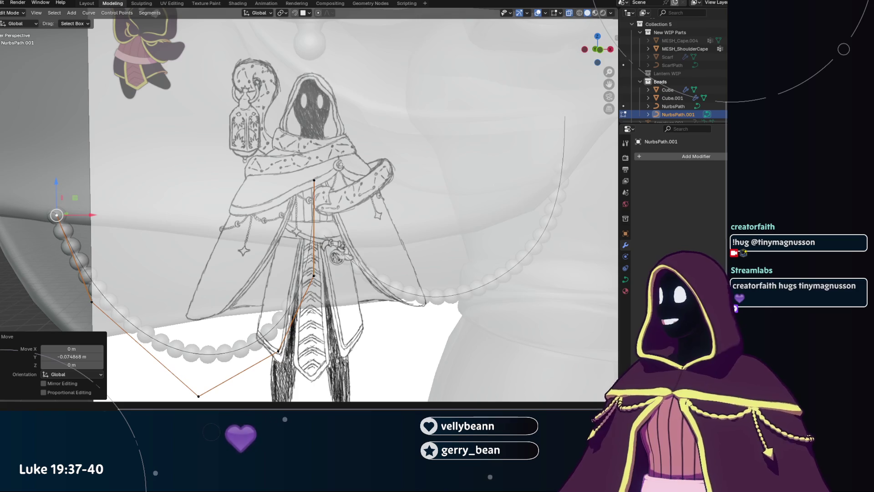
click(568, 13)
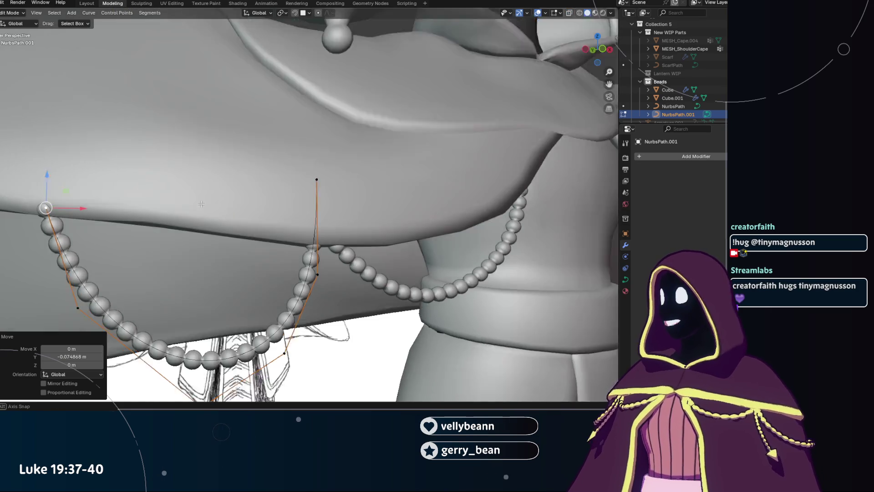
scroll(245, 222, down, 6)
Nudge a control point rightward and upward in several small moves, checking against the sketch.
middle_drag(244, 223, 225, 280)
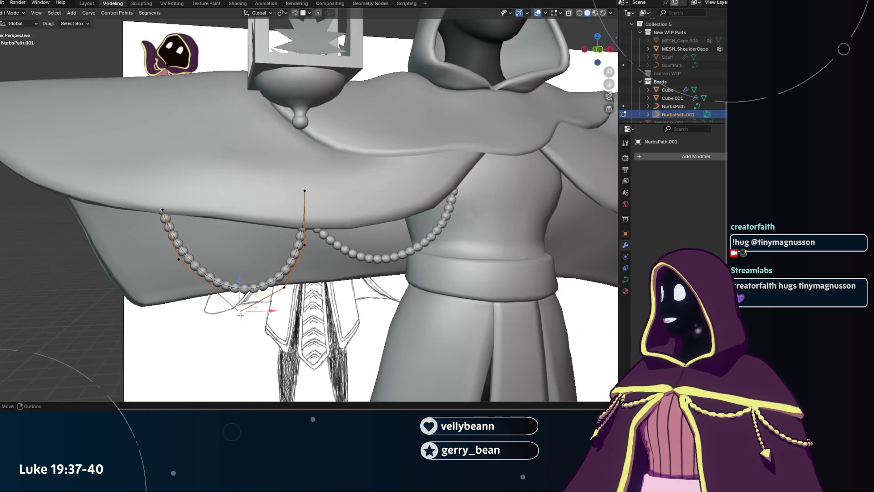
key(g)
click(260, 291)
key(g)
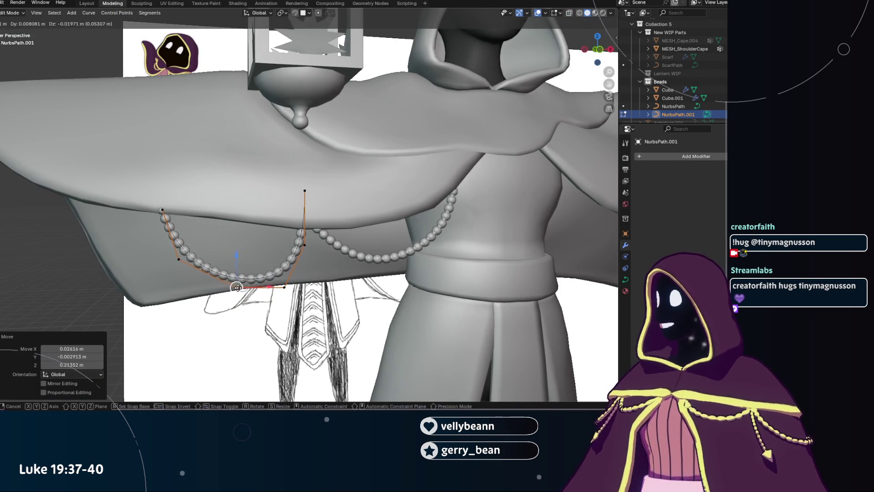
click(290, 288)
key(g)
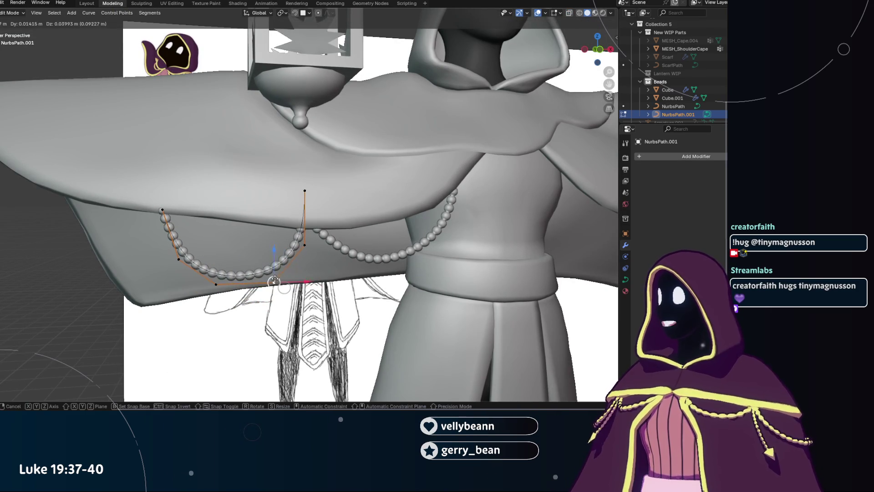
click(280, 270)
key(g)
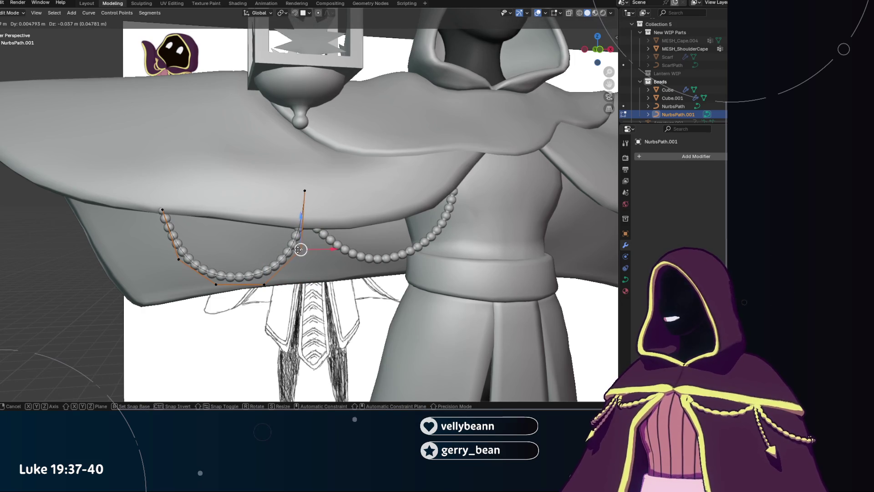
click(305, 249)
middle_drag(478, 102, 389, 144)
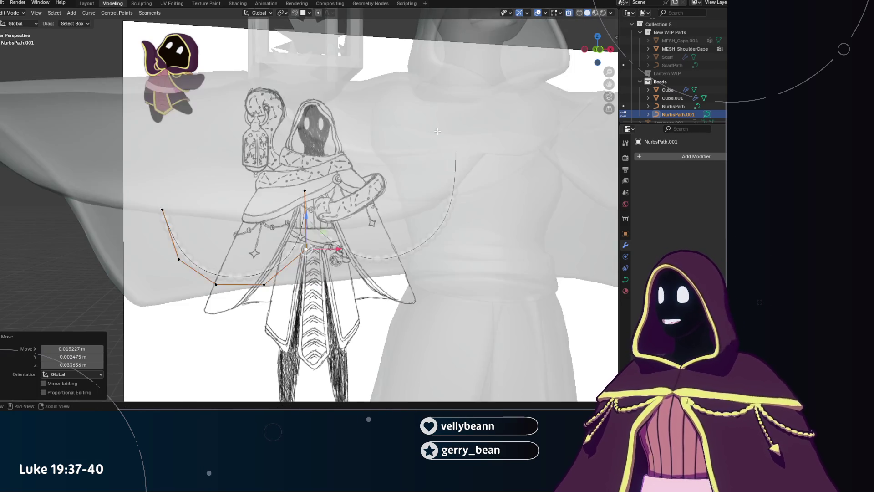
scroll(389, 145, up, 3)
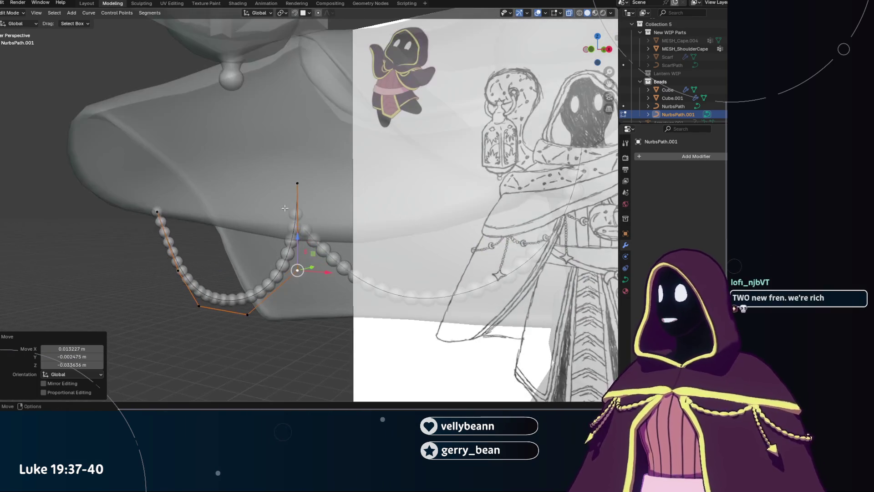
Alternate small moves of the upper and lower loop points to shape the drape.
key(g)
click(311, 229)
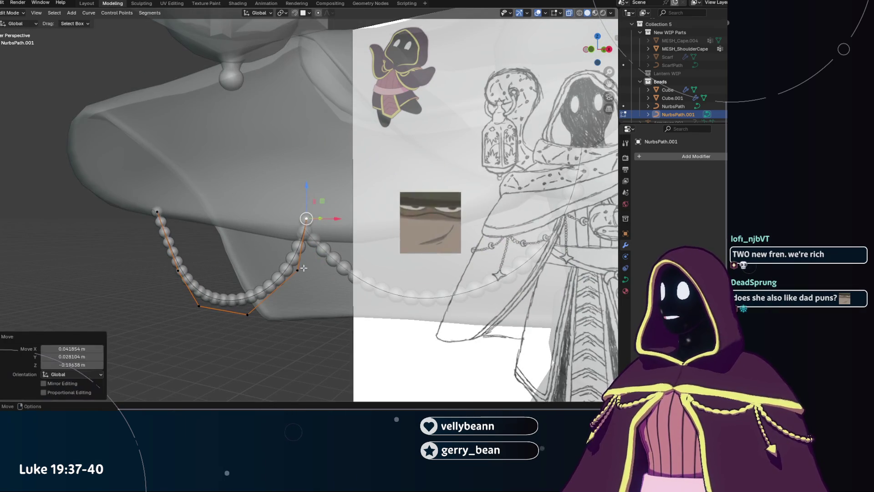
key(g)
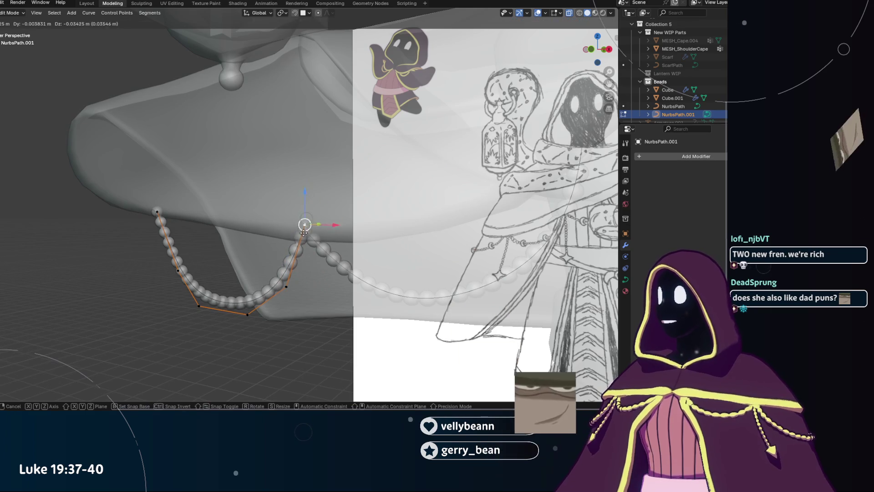
click(302, 239)
click(285, 286)
key(g)
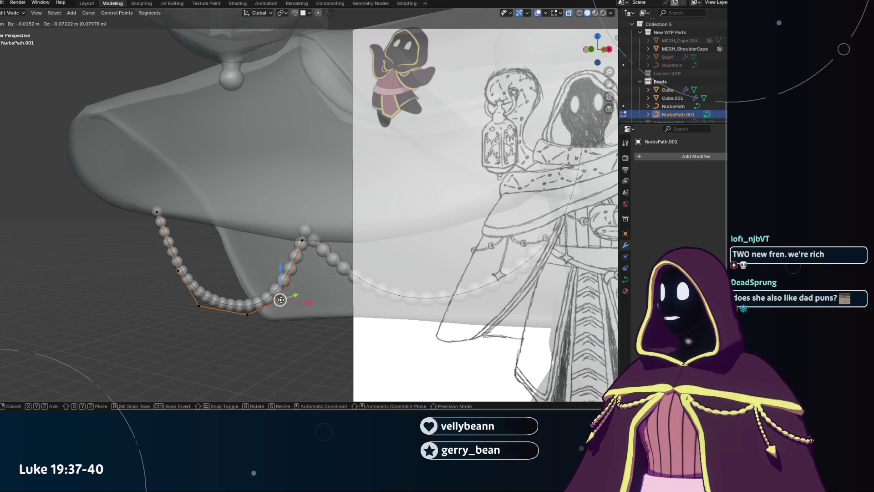
click(280, 299)
click(303, 240)
key(g)
click(297, 240)
Pull the lower point down-left, settle the upper point, and move another lower point leftward.
click(288, 300)
key(g)
click(299, 263)
click(298, 243)
key(g)
click(299, 245)
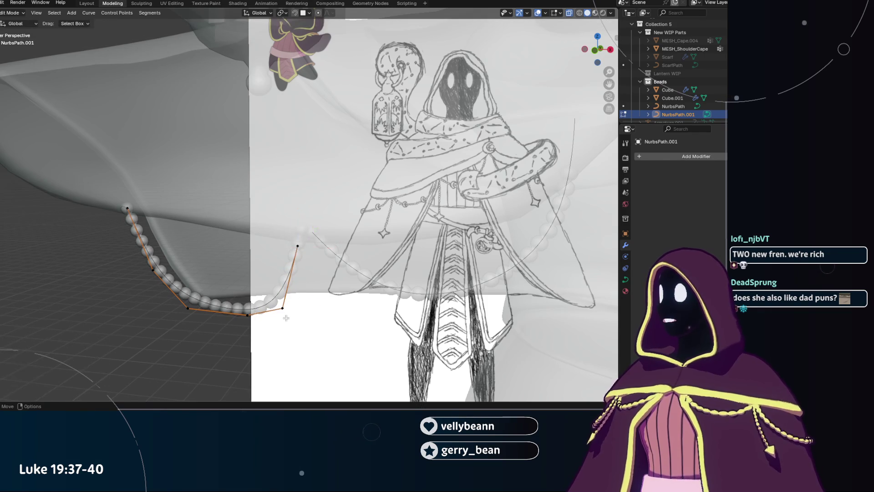
click(282, 308)
key(g)
click(247, 316)
Shift the loop's bottom points leftward into a draped curve and check it with the mesh opaque.
key(g)
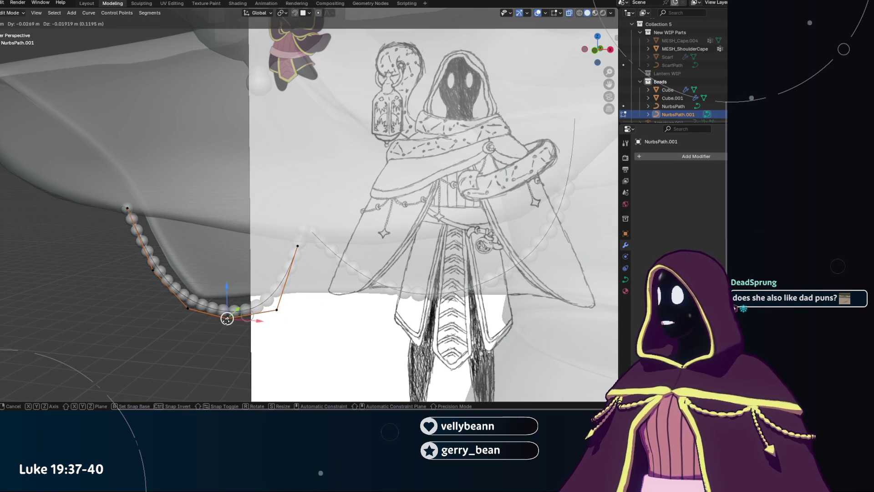
click(221, 315)
click(188, 308)
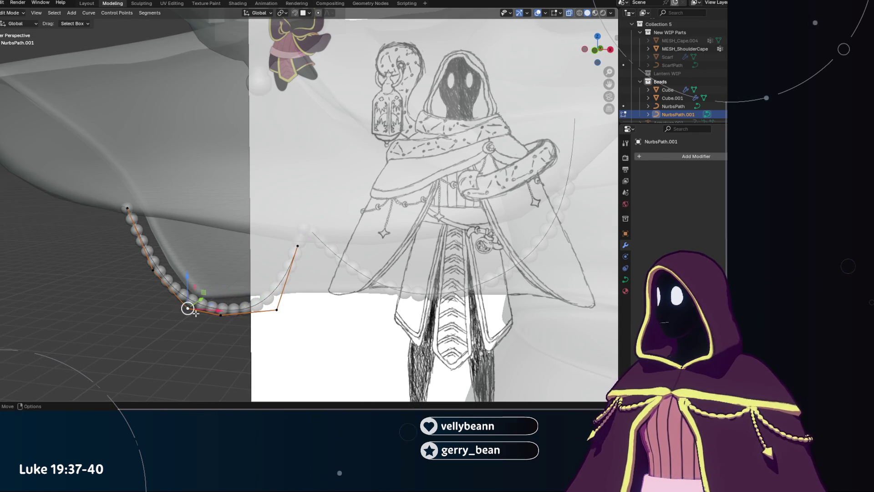
key(g)
click(167, 306)
click(282, 309)
key(g)
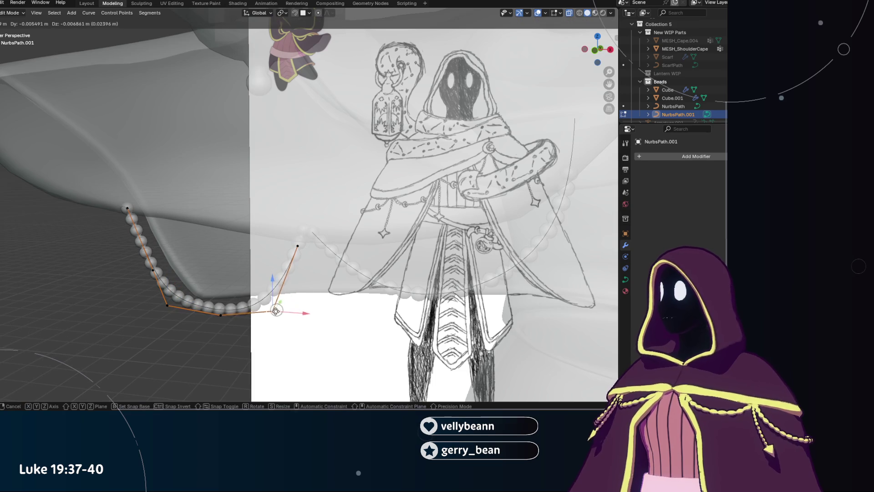
click(282, 309)
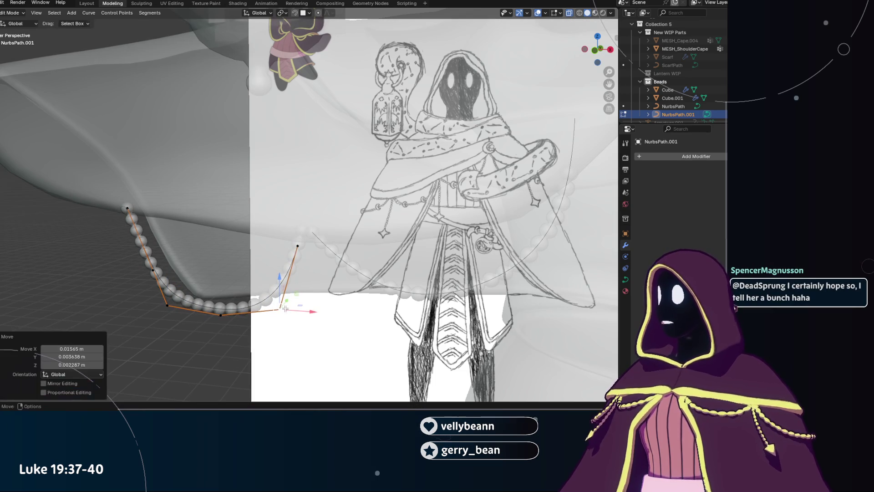
key(alt+z)
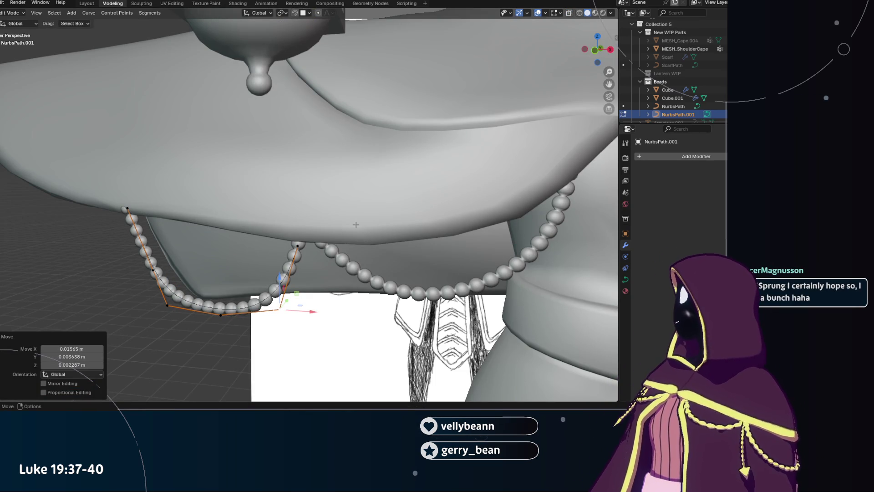
Nudge a loop point, check it against the sketch in X-ray, then move it lower left.
middle_drag(257, 233, 266, 262)
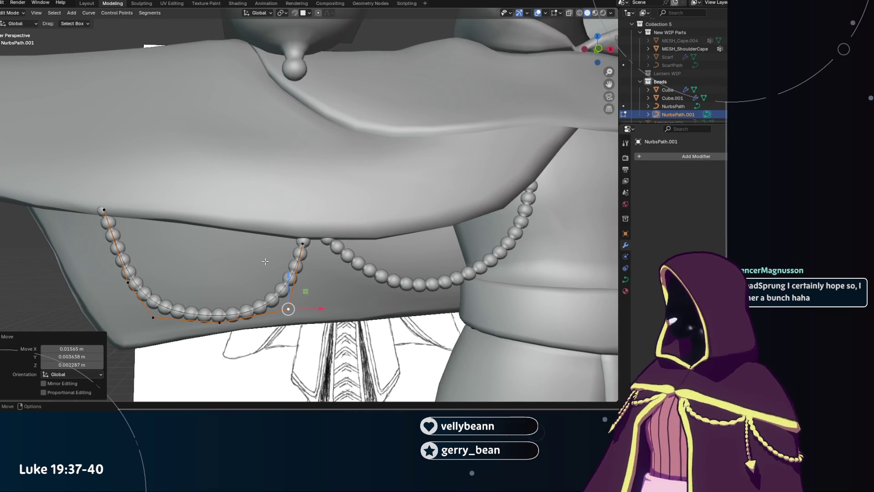
click(289, 310)
key(g)
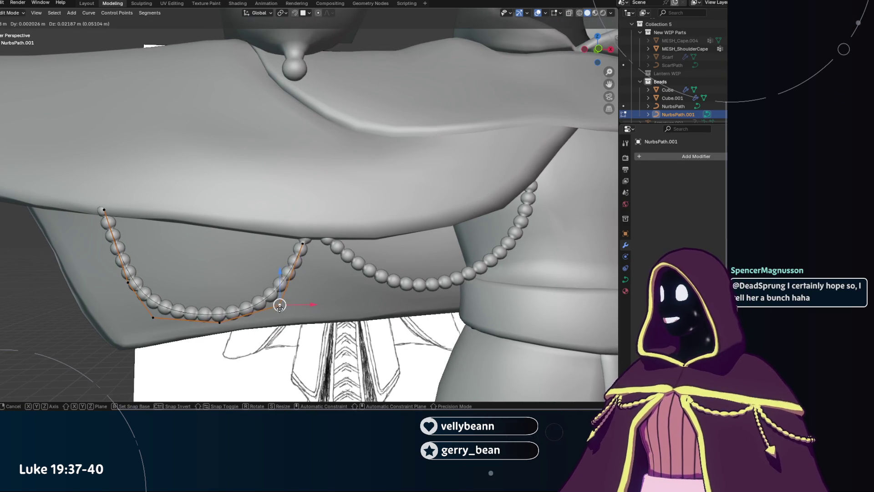
click(289, 308)
key(alt+z)
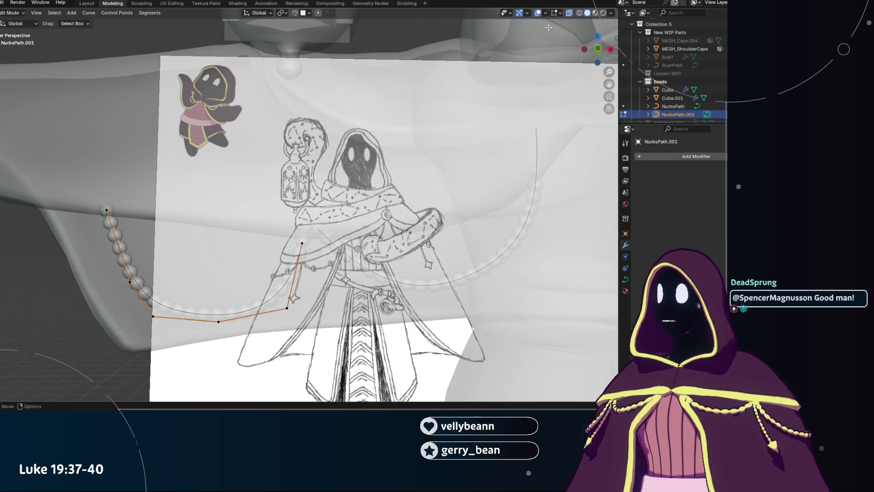
click(569, 14)
key(g)
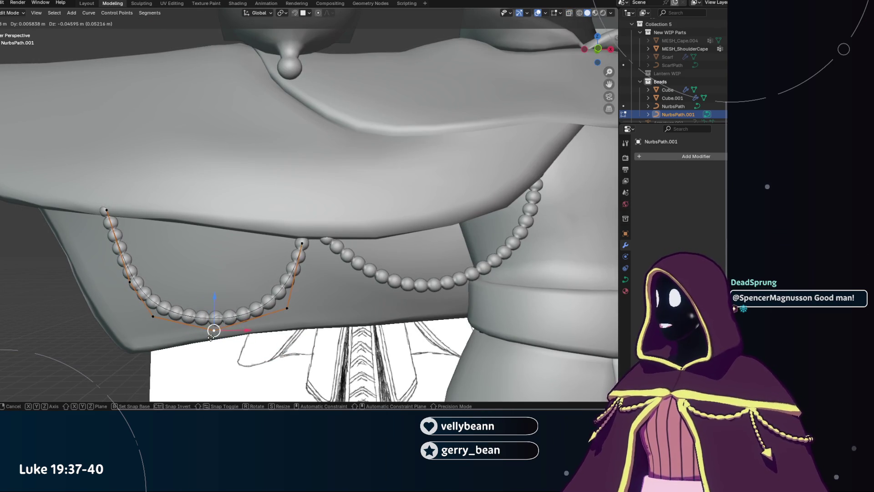
click(217, 328)
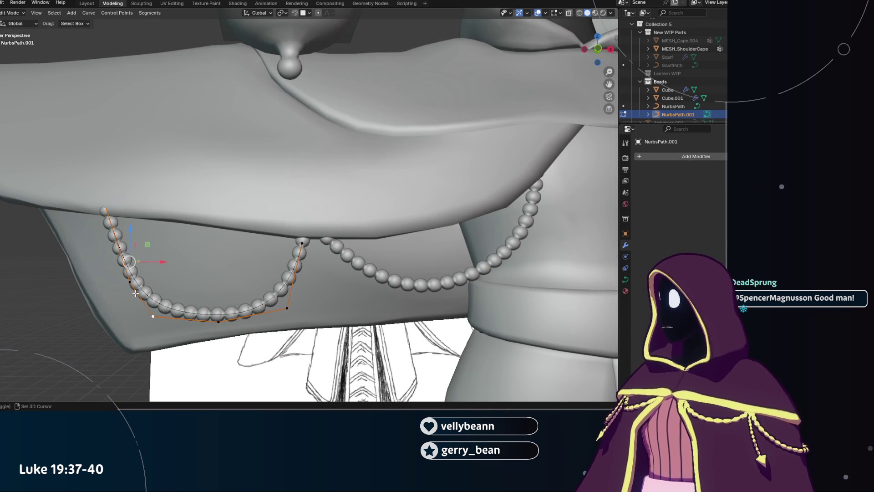
Clear the selection and fine-tune the loop's left-side and bottom points into a rounded U swag.
key(alt+a)
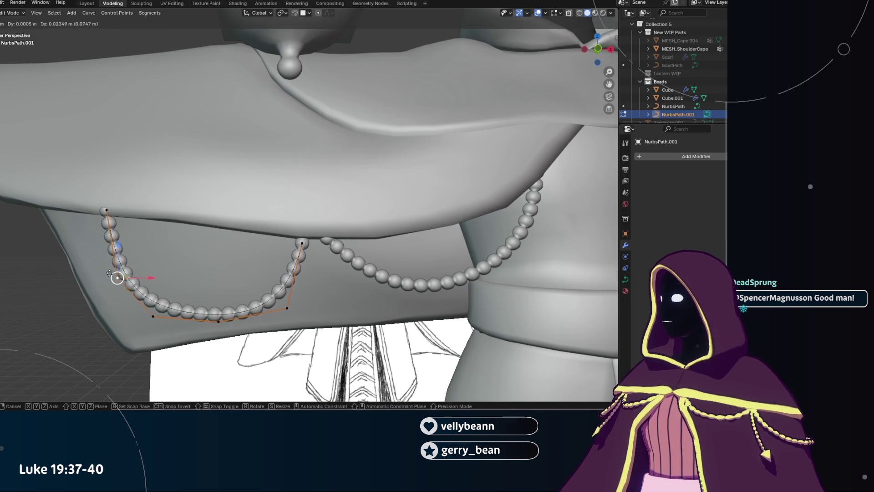
click(153, 317)
key(g)
click(156, 312)
click(218, 320)
key(g)
click(221, 321)
scroll(273, 323, down, 3)
scroll(281, 324, down, 2)
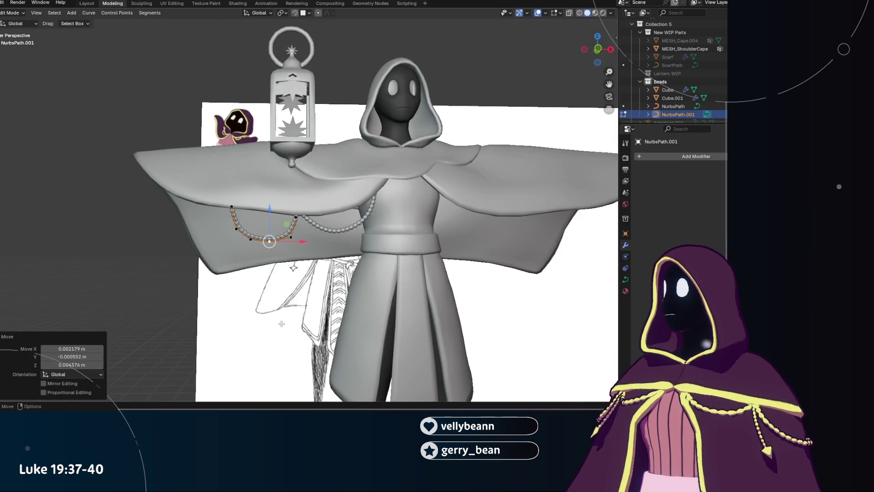
Box-select the curve's lower points, move them left, and raise the chain's left end point.
click(230, 206)
scroll(183, 278, up, 2)
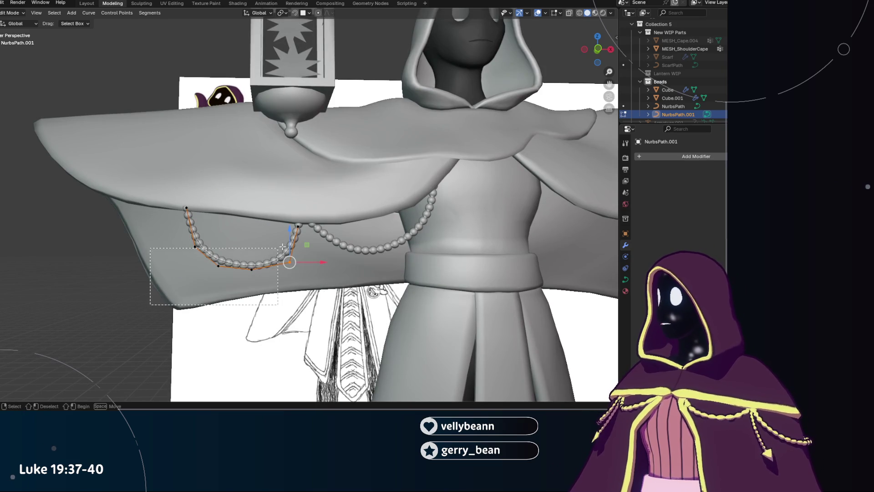
drag(273, 250, 292, 253)
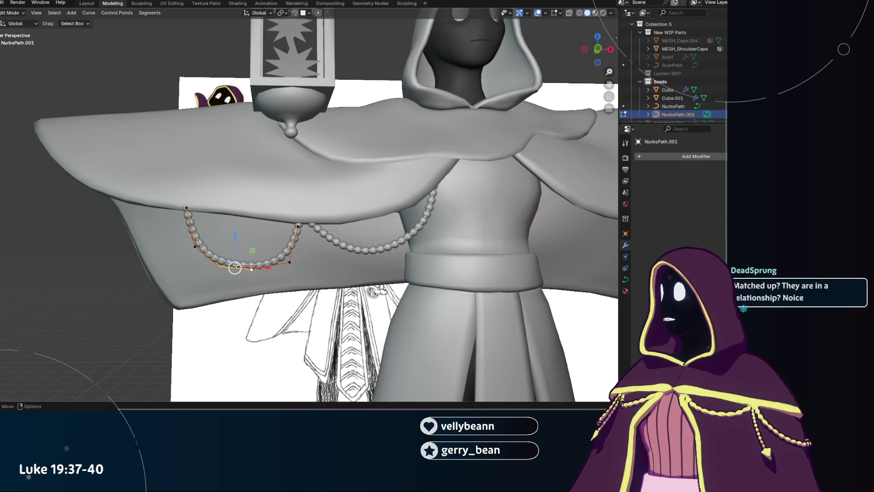
key(g)
click(225, 250)
key(g)
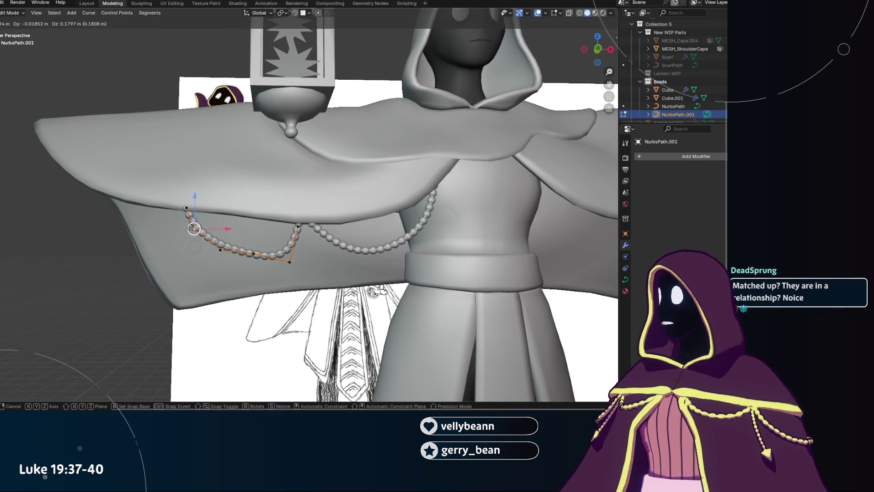
click(179, 195)
click(247, 254)
Nudge the selected points right, then raise a single curve point about 0.019 m along Z.
key(g)
click(285, 262)
key(g)
click(280, 254)
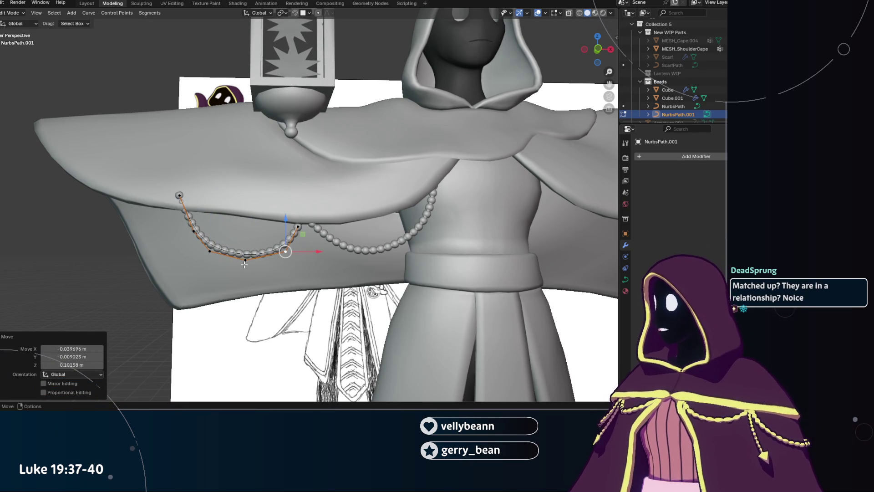
click(244, 263)
drag(245, 258, 244, 259)
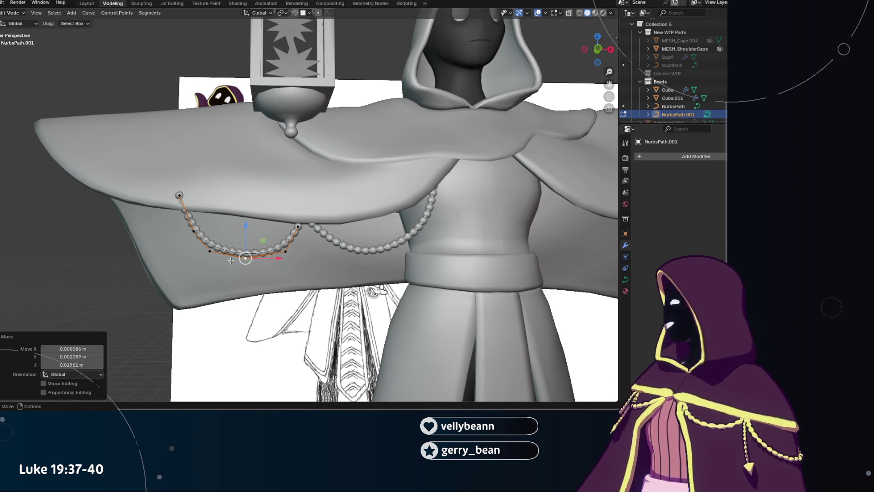
key(g)
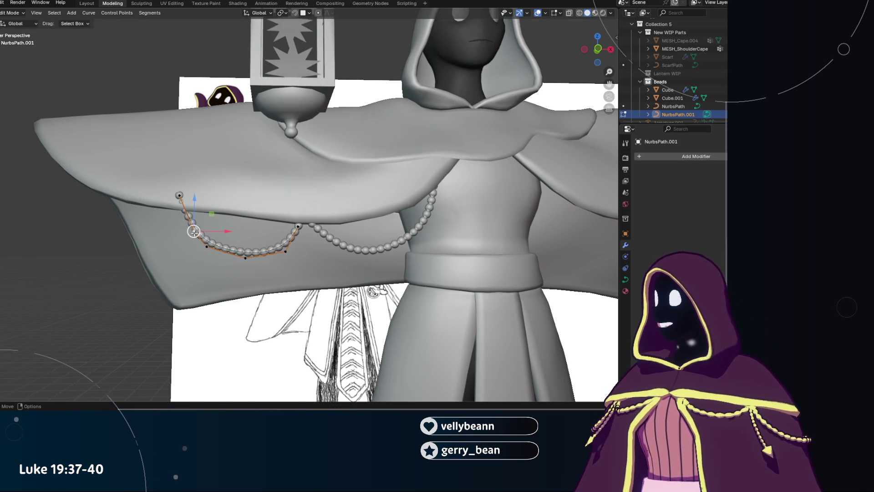
click(182, 196)
mouse_move(183, 195)
middle_down()
mouse_move(367, 222)
mouse_move(578, 7)
middle_up()
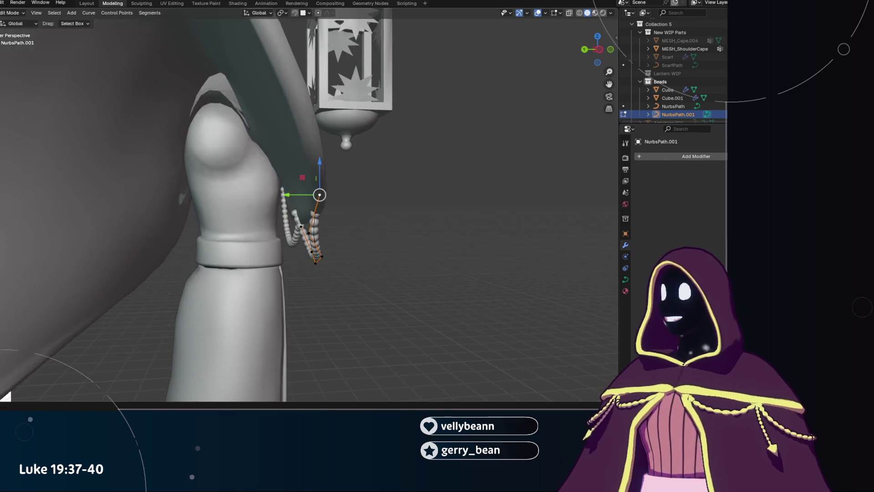
scroll(502, 94, up, 3)
From a side view, shift the curve's end point inward along Y toward the robe.
middle_drag(502, 94, 404, 198)
key(g)
key(y)
click(287, 170)
Move a lower curve point back about 0.08 m along Y so the strand sits against the robe.
click(311, 250)
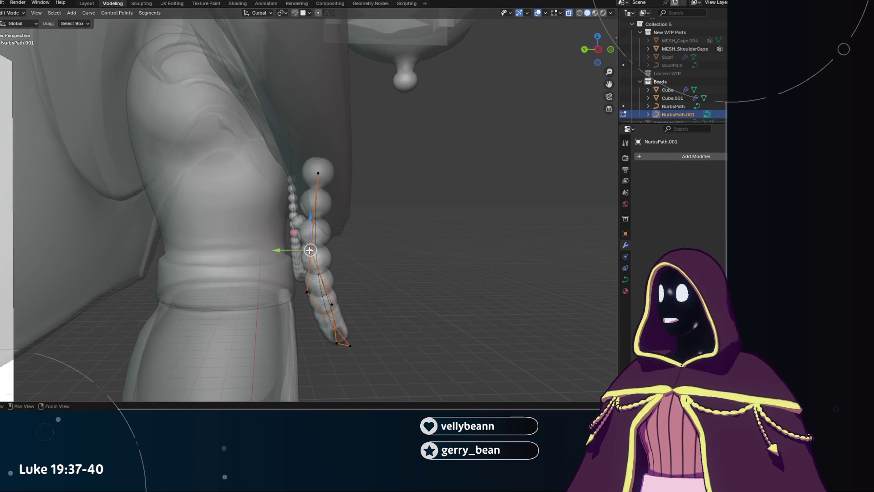
key(g)
key(y)
key(Escape)
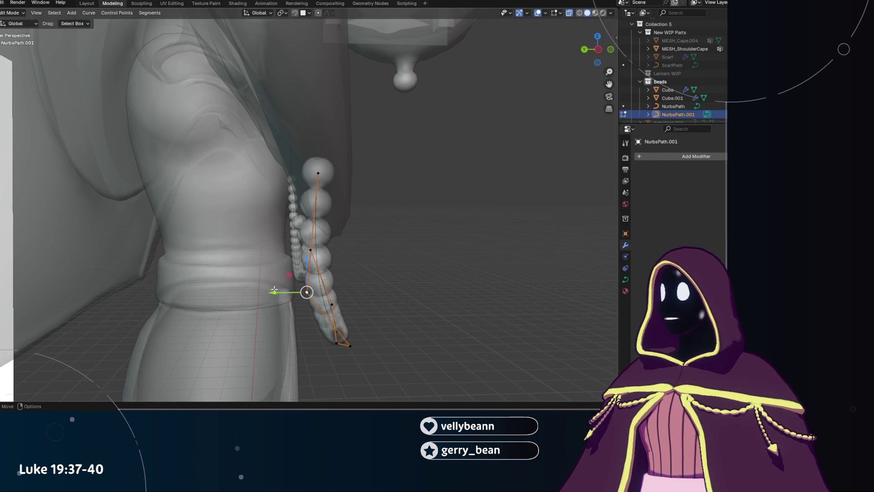
key(g)
key(y)
click(306, 290)
With X-ray off, nudge the curve point again and orbit to inspect the dangling strand.
click(569, 12)
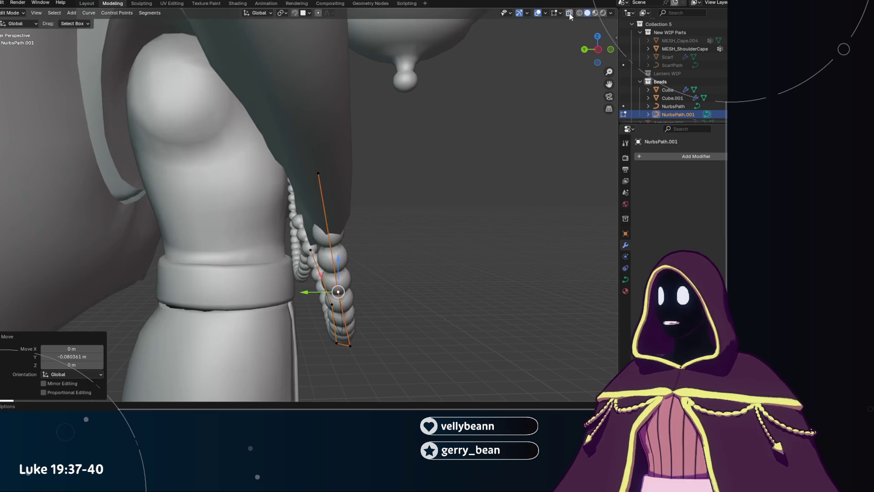
middle_drag(519, 54, 495, 73)
key(g)
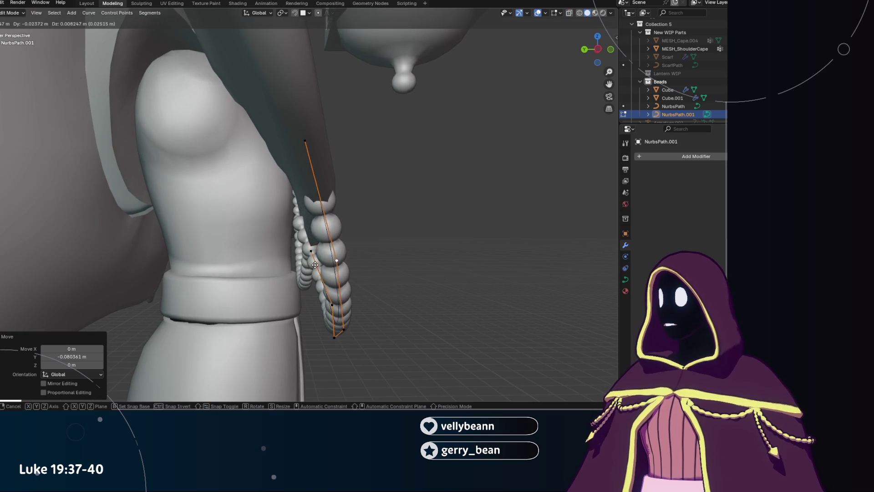
click(304, 267)
mouse_move(304, 267)
middle_down()
mouse_move(310, 254)
mouse_move(118, 203)
mouse_move(247, 261)
middle_up()
key(g)
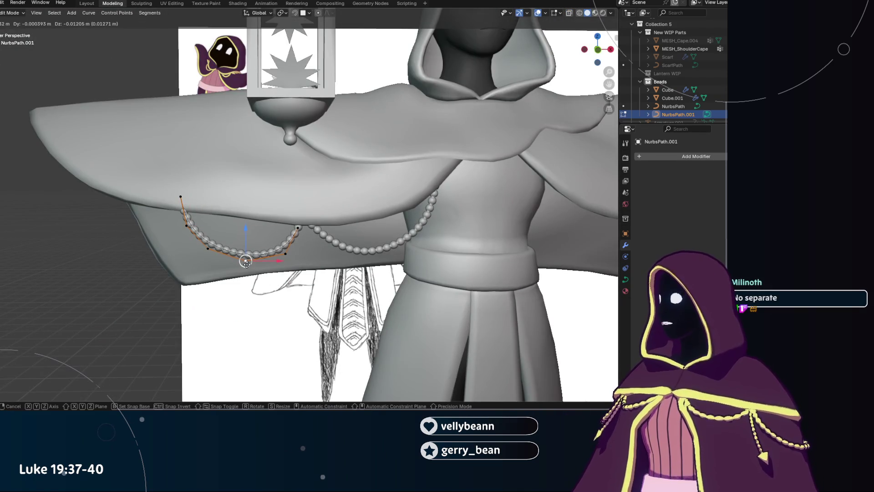
Nudge two more control points of the left chain into place and leave curve Edit Mode.
click(246, 260)
key(g)
click(208, 248)
click(289, 248)
key(g)
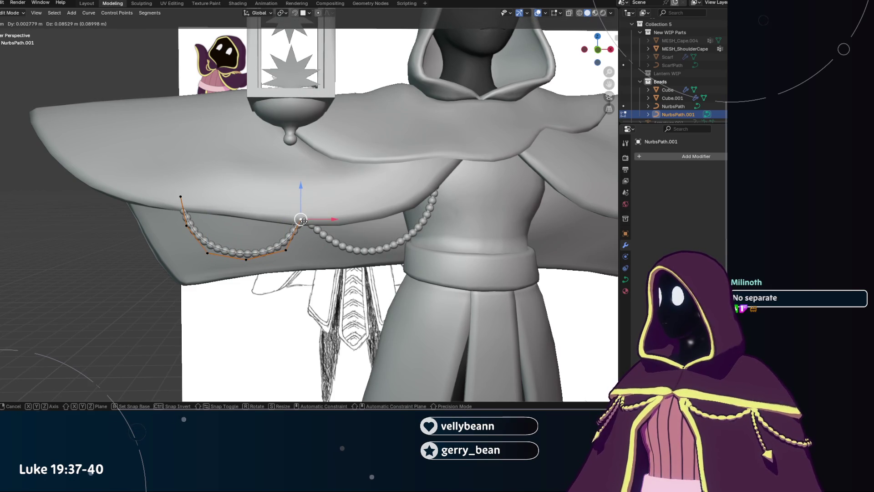
click(301, 219)
scroll(295, 261, down, 5)
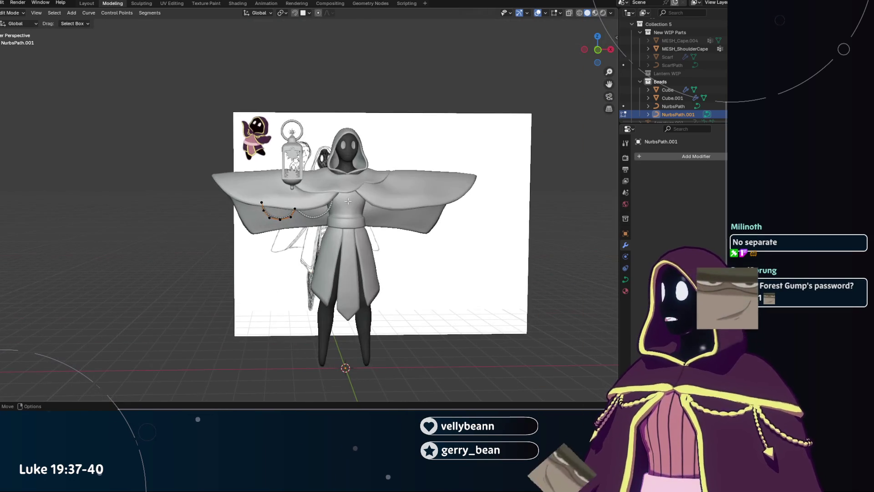
scroll(328, 246, up, 1)
scroll(355, 236, up, 4)
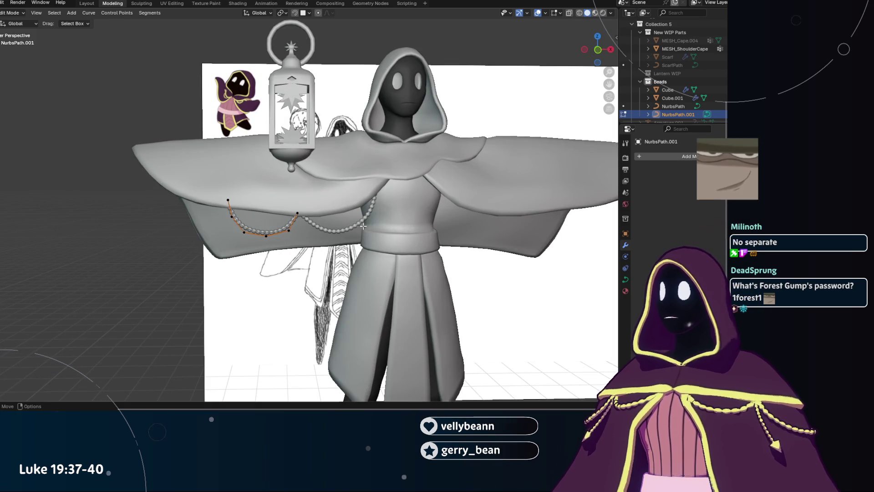
key(Tab)
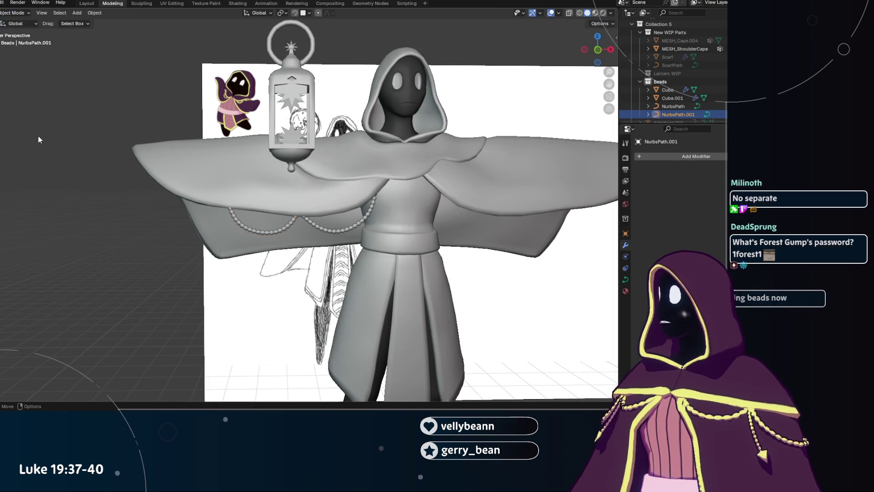
scroll(39, 130, down, 3)
Orbit to an angled view and select the right bead chain's NurbsPath curve in the Outliner.
mouse_move(107, 165)
middle_down()
mouse_move(260, 227)
mouse_move(268, 212)
mouse_move(338, 173)
middle_up()
scroll(268, 212, up, 4)
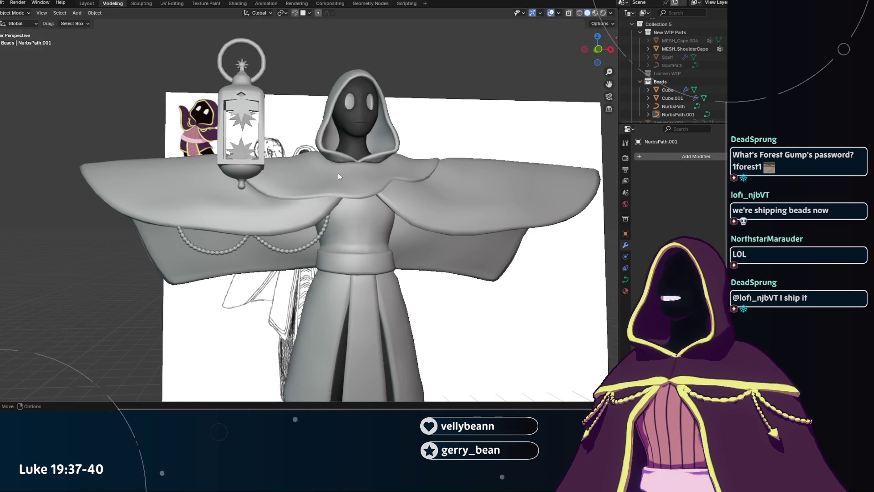
scroll(240, 237, up, 2)
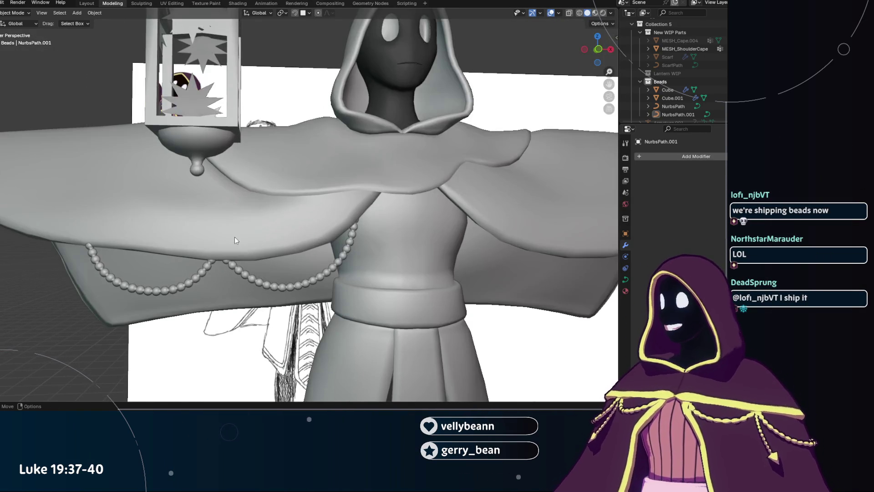
click(254, 278)
click(669, 97)
shift+click(674, 112)
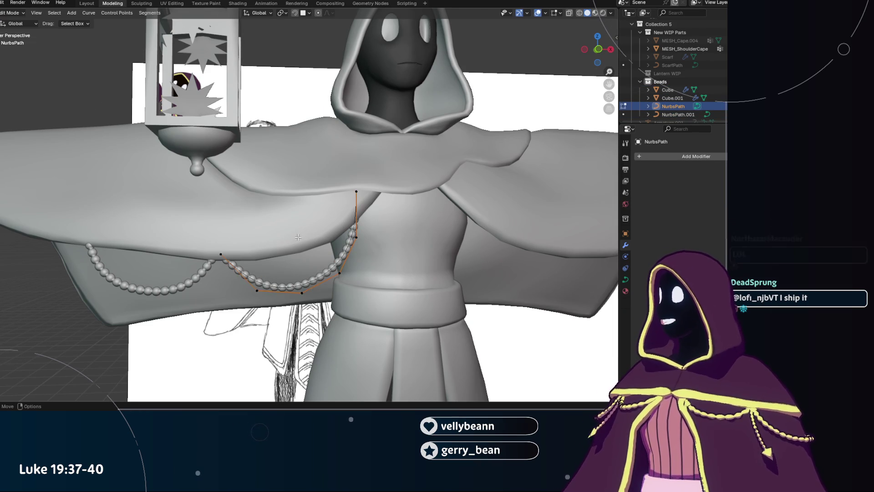
Edit the NurbsPath and raise a control point up toward the shoulder.
key(Tab)
scroll(214, 260, up, 1)
key(g)
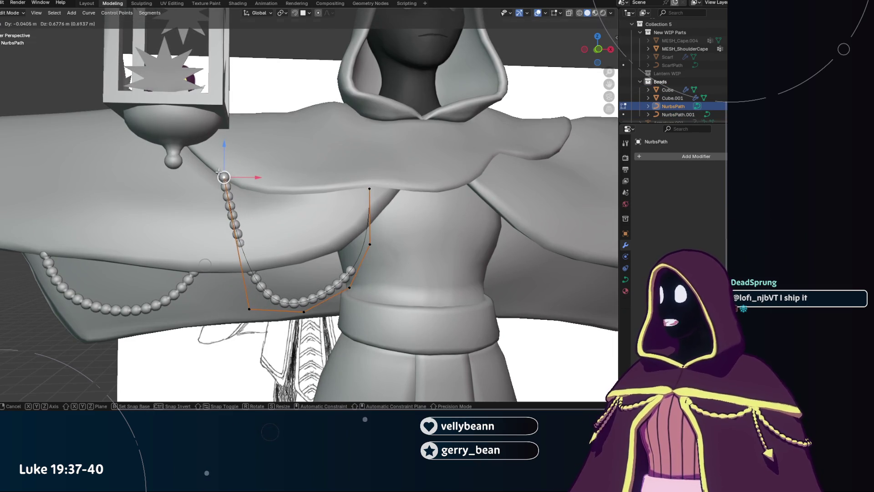
click(246, 192)
key(ctrl+z)
middle_drag(246, 191, 262, 261)
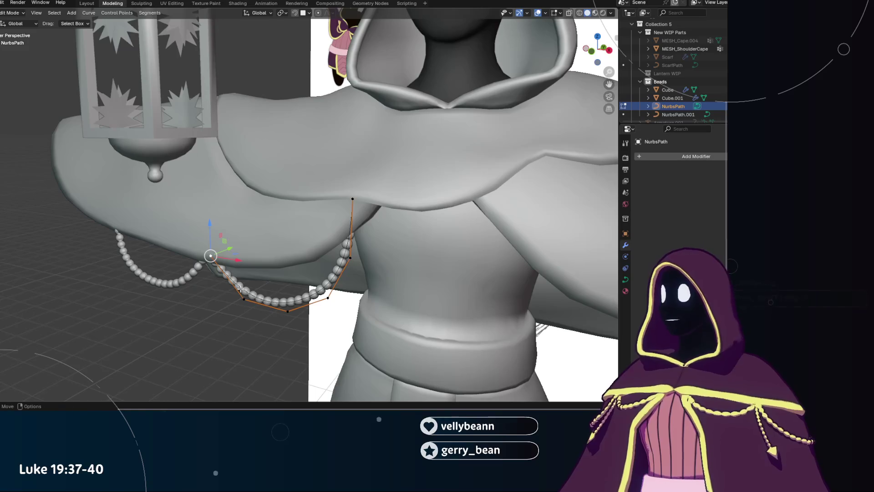
key(g)
click(254, 239)
middle_drag(255, 239, 273, 218)
key(g)
click(252, 205)
key(g)
right_click(252, 284)
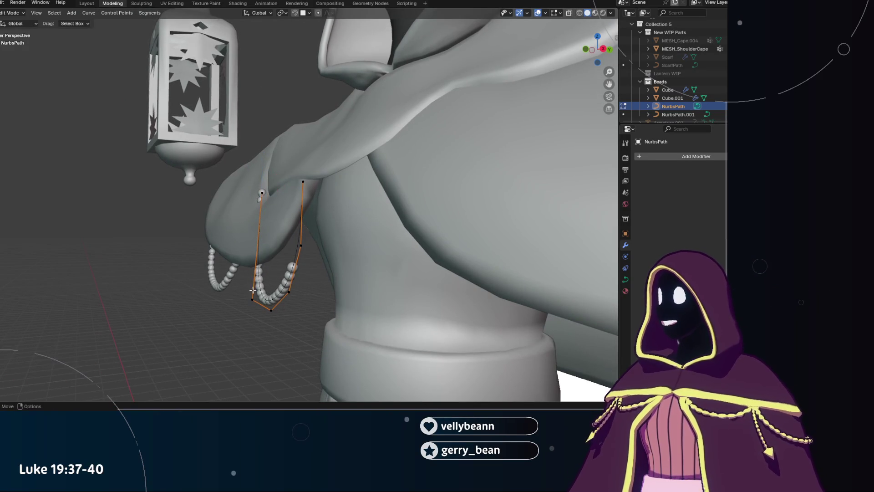
Settle that control point lower and orbit around to the character's side.
key(g)
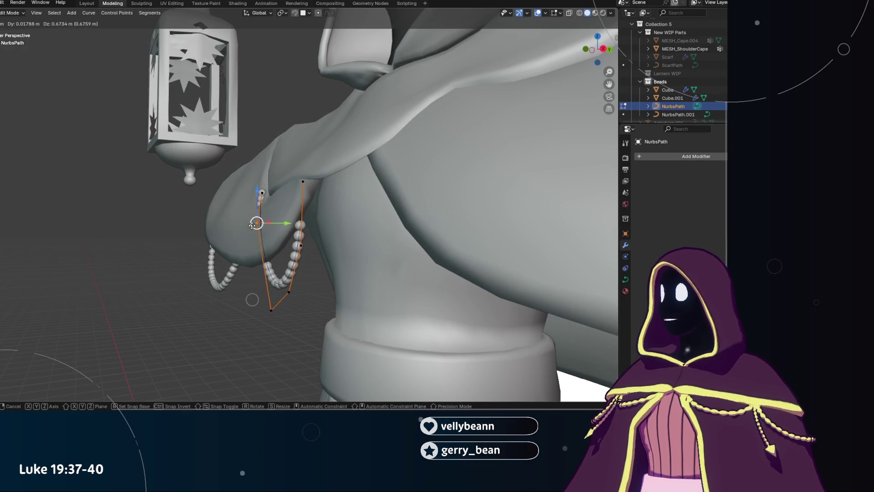
click(274, 234)
key(g)
click(243, 234)
middle_drag(244, 234, 346, 218)
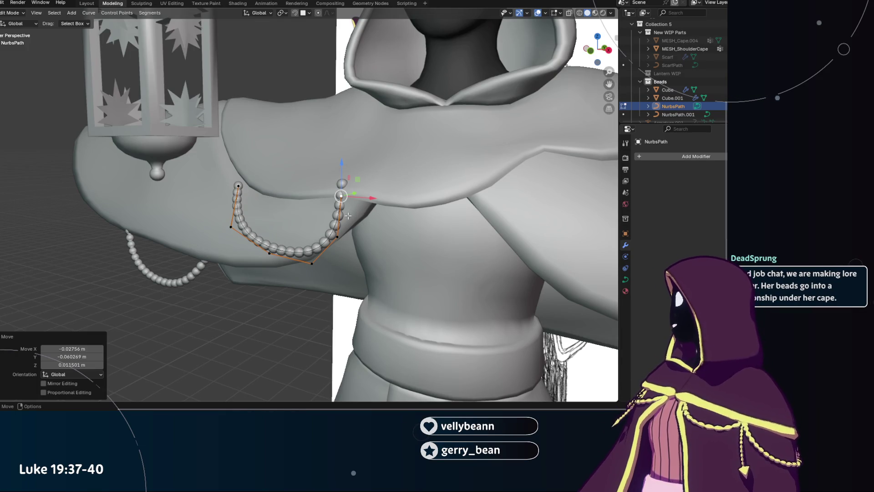
middle_drag(347, 216, 308, 194)
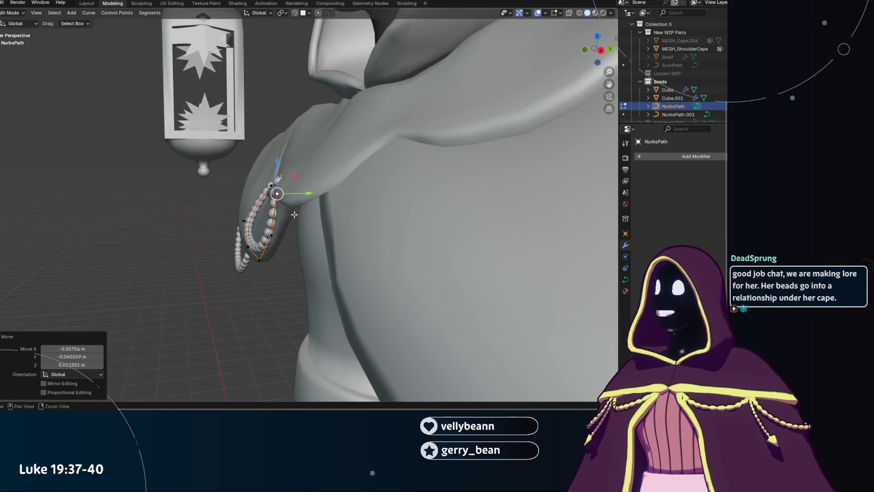
Pull the curve's bottom point up-left and nudge the upper point down to tighten the loop.
key(g)
key(y)
key(Escape)
click(260, 259)
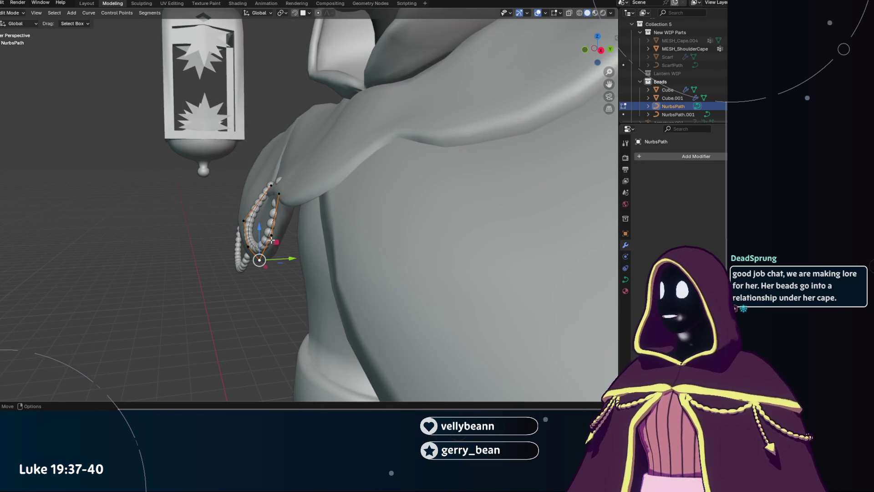
key(g)
click(263, 225)
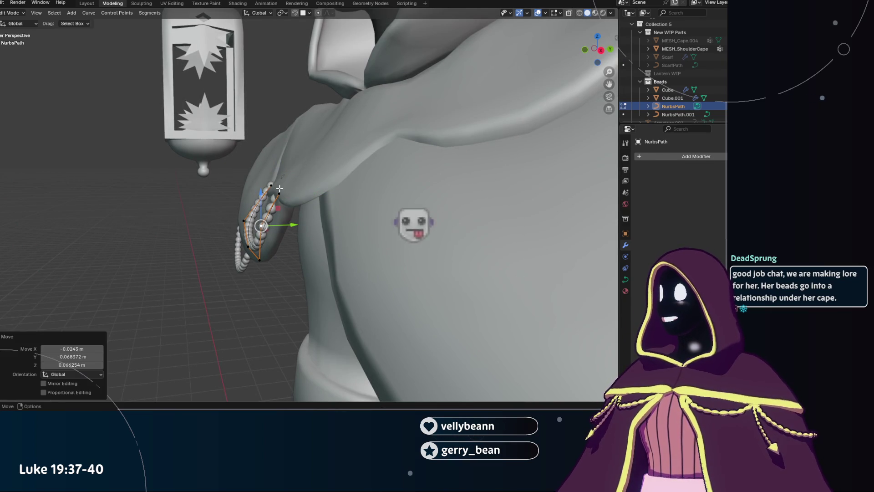
click(279, 194)
key(g)
click(279, 196)
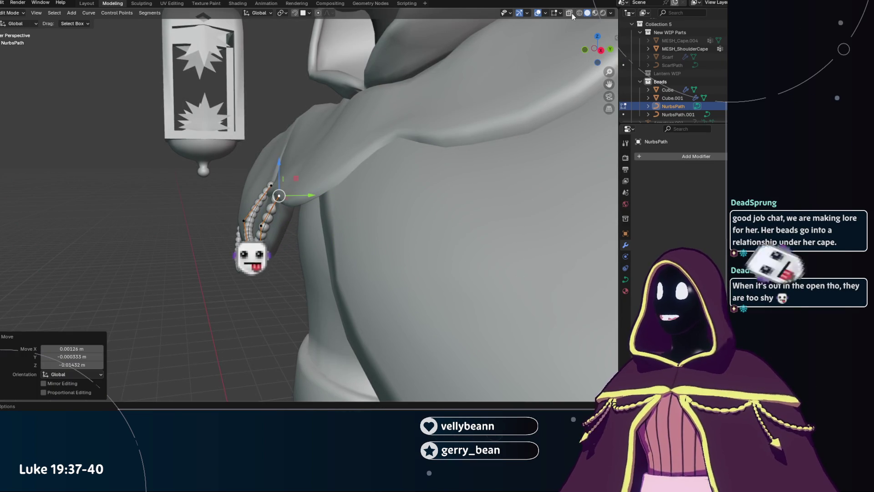
Raise and fine-tune another control point so the chain curls in a tight J under the cape.
middle_drag(572, 16, 533, 41)
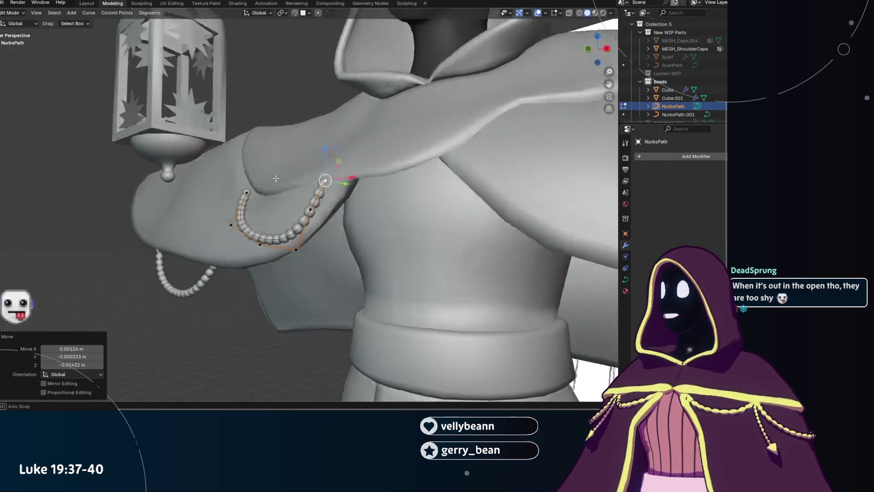
click(299, 211)
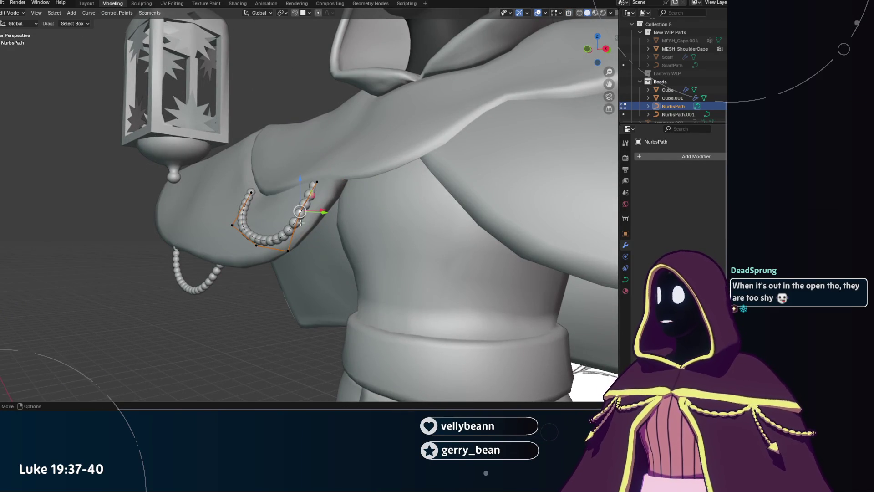
key(g)
click(317, 191)
key(g)
click(304, 214)
key(g)
click(309, 198)
key(g)
click(298, 208)
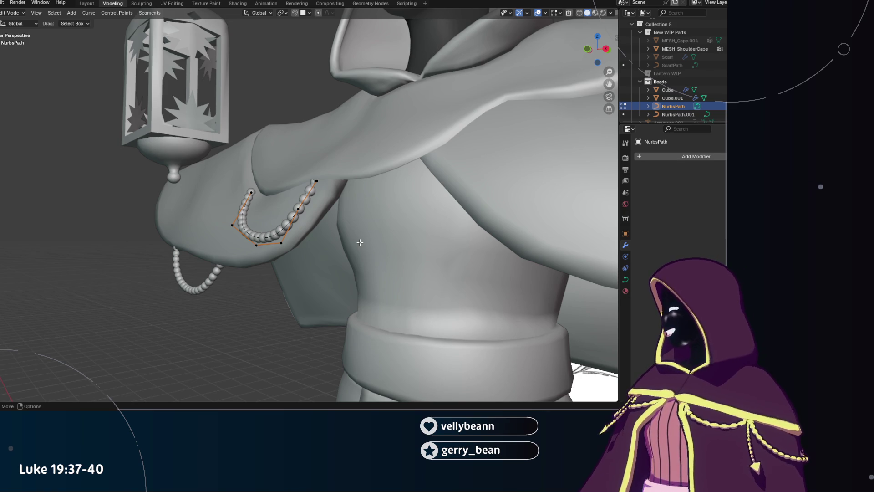
Lower the curve endpoint and reposition two more points, then face the chain from the front.
mouse_move(359, 242)
middle_down()
mouse_move(409, 213)
mouse_move(297, 217)
mouse_move(347, 209)
mouse_move(253, 236)
middle_up()
key(g)
click(422, 212)
key(g)
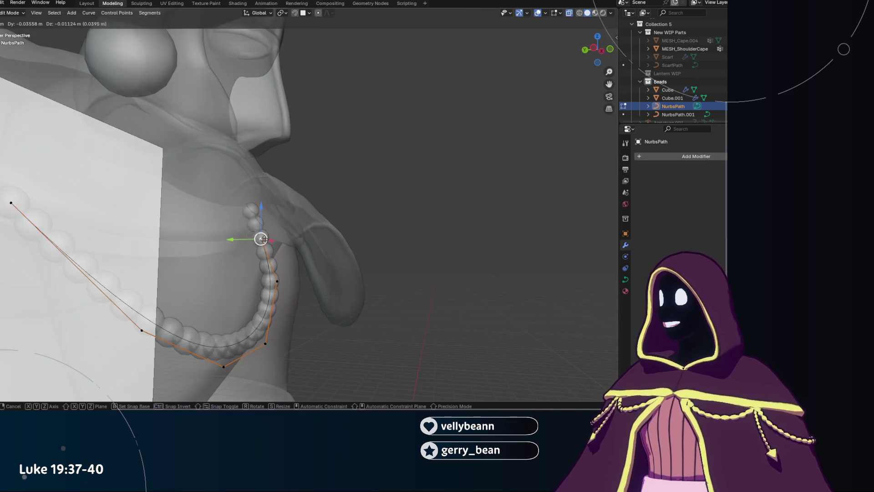
click(262, 239)
key(g)
click(267, 277)
middle_drag(266, 277, 255, 282)
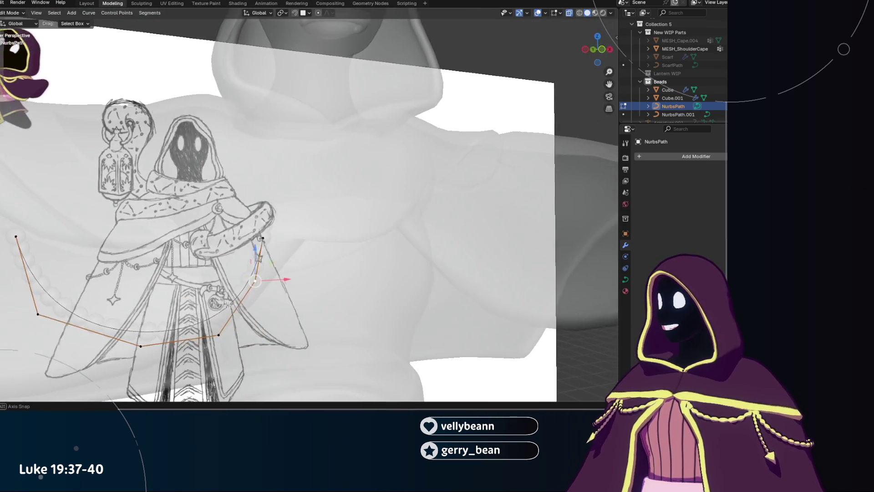
Extrude a new end control point, place it, and turn off X-ray to see the solid cape.
key(e)
click(213, 336)
key(g)
click(234, 323)
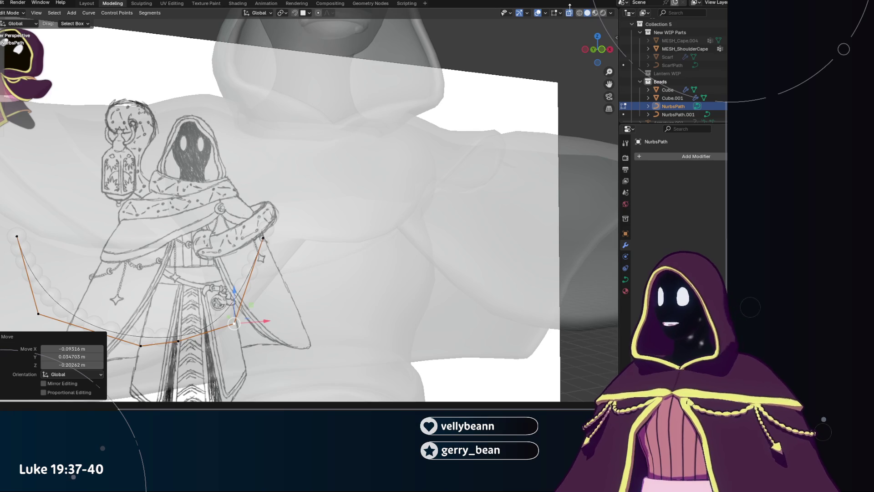
click(567, 15)
middle_drag(225, 321, 208, 338)
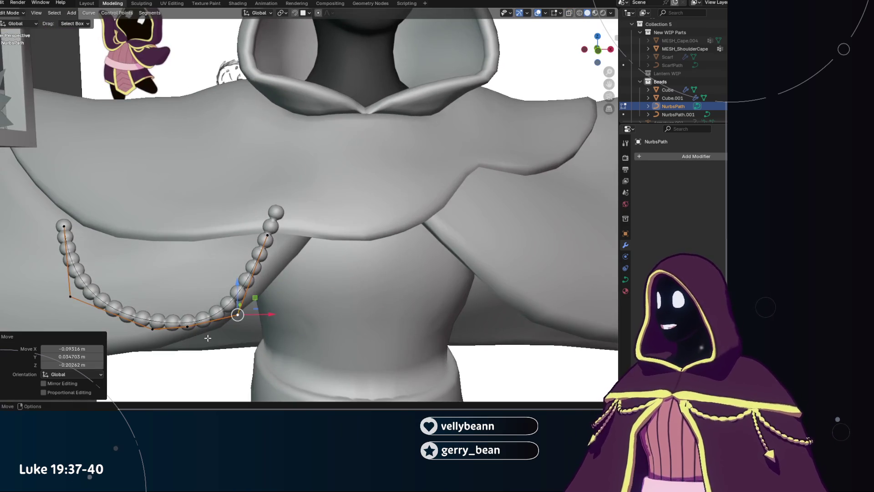
Shift the bottom control points leftward so the chain sags in a wider swag.
click(153, 329)
key(g)
click(94, 320)
click(244, 316)
key(g)
click(228, 312)
click(188, 323)
key(g)
click(116, 340)
click(229, 317)
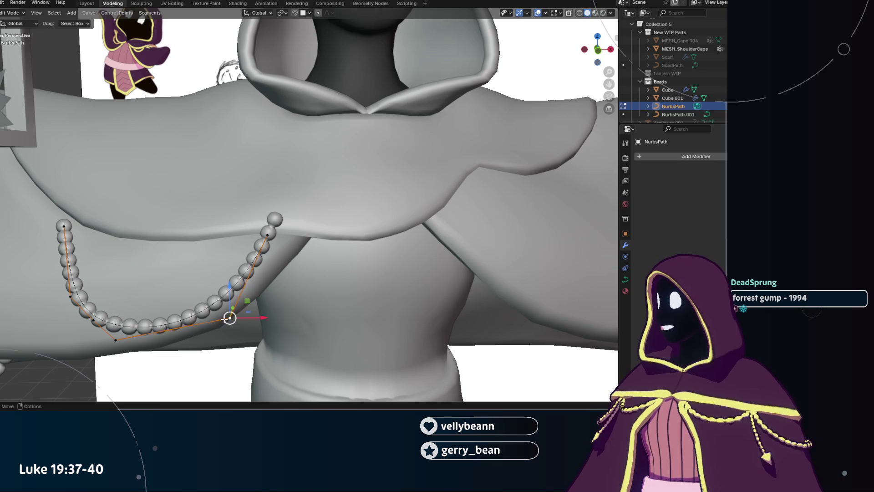
key(g)
click(211, 319)
Keep the end point in place and pull the lower points further up-left, lifting the swag's end.
click(267, 236)
key(g)
click(266, 236)
click(211, 319)
key(g)
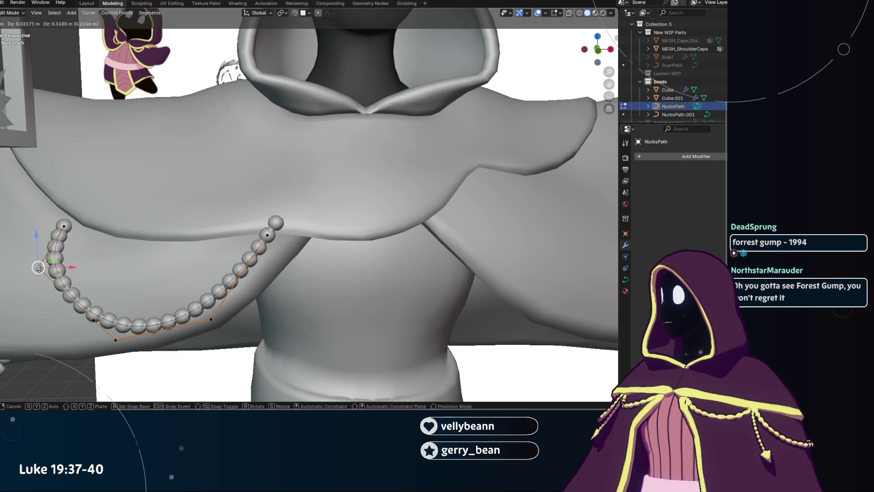
click(43, 271)
click(92, 320)
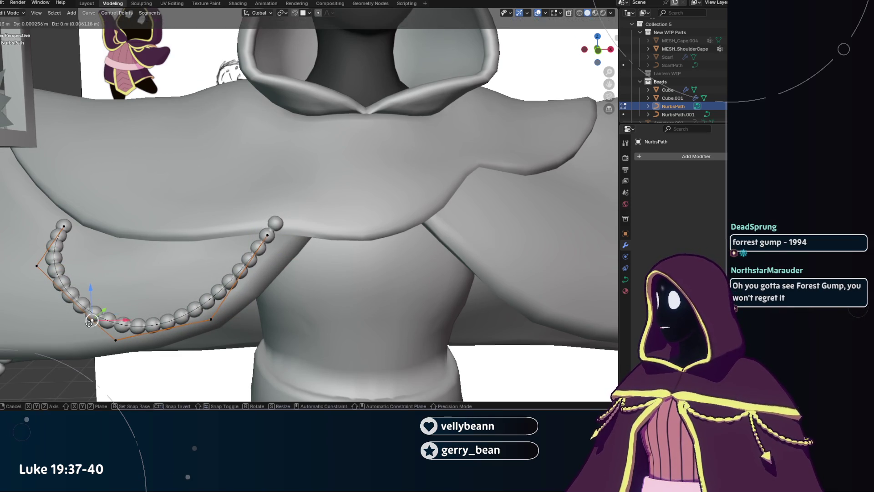
key(g)
click(31, 308)
click(116, 339)
scroll(211, 325, down, 1)
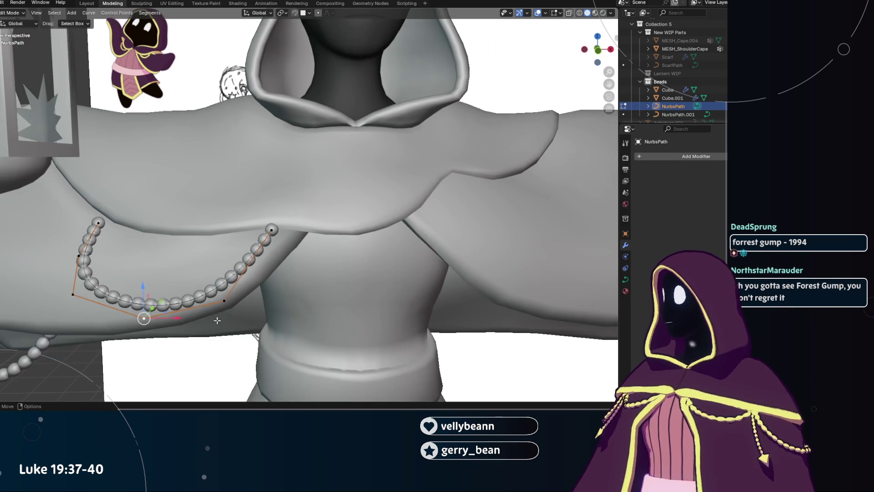
click(225, 300)
middle_drag(226, 299, 280, 269)
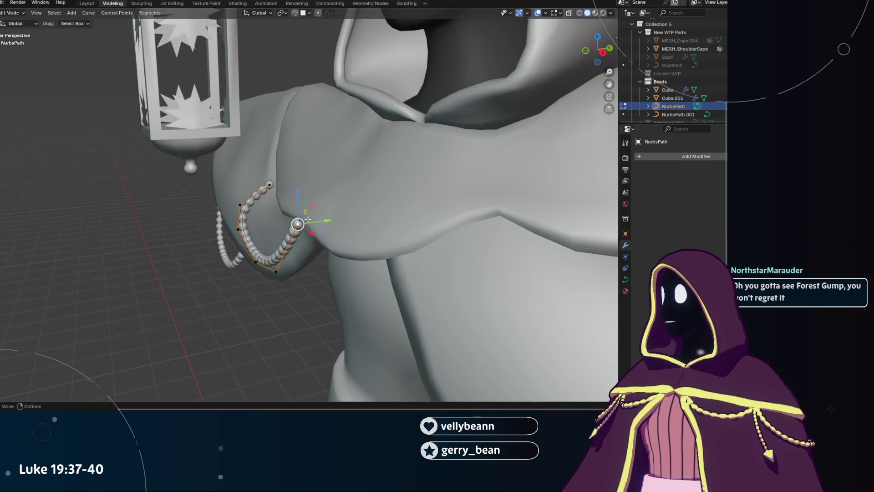
Move the end point along Y and adjust a neighbouring point from an orbited view.
key(g)
key(y)
click(333, 217)
scroll(277, 269, up, 2)
mouse_move(266, 294)
middle_down()
mouse_move(210, 258)
mouse_move(78, 227)
middle_up()
key(g)
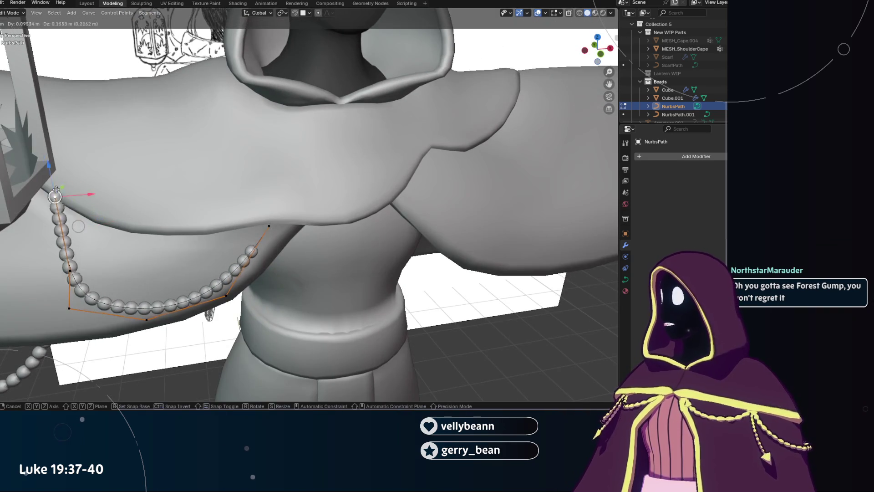
click(58, 221)
Raise the bottom-left control points up and right so the beads hug the robe.
click(69, 309)
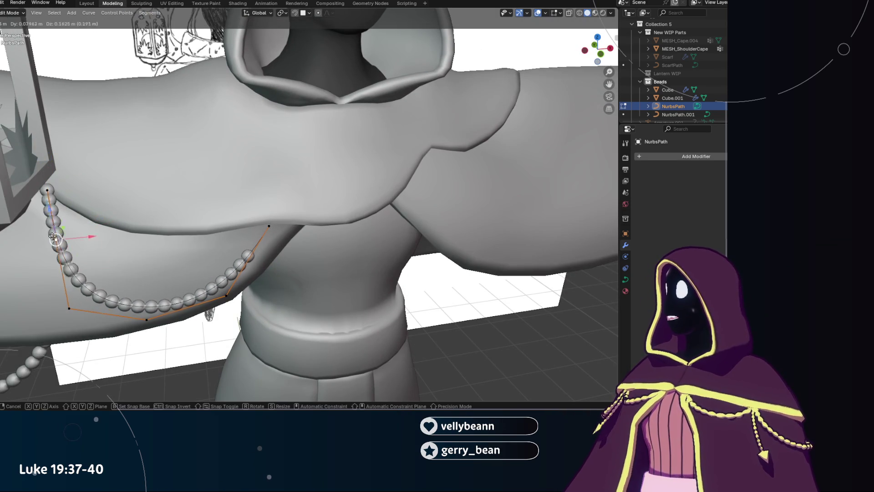
key(g)
click(89, 276)
click(147, 319)
key(g)
click(175, 301)
key(g)
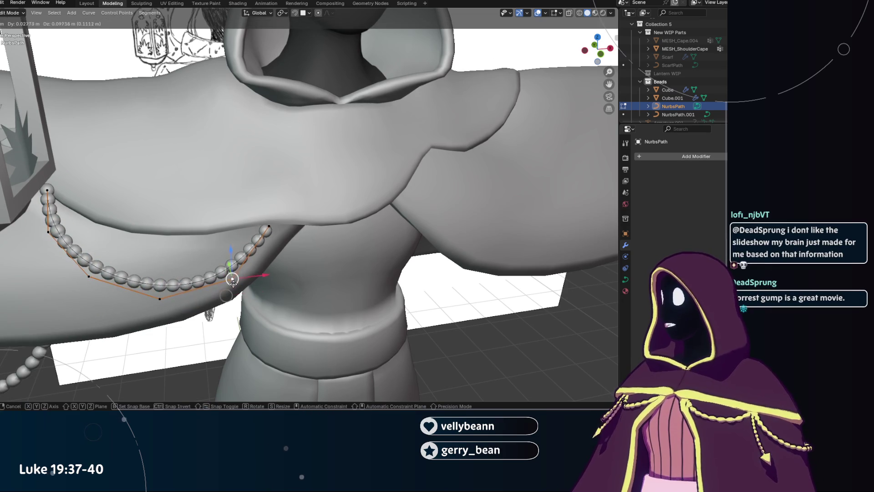
click(239, 271)
click(160, 298)
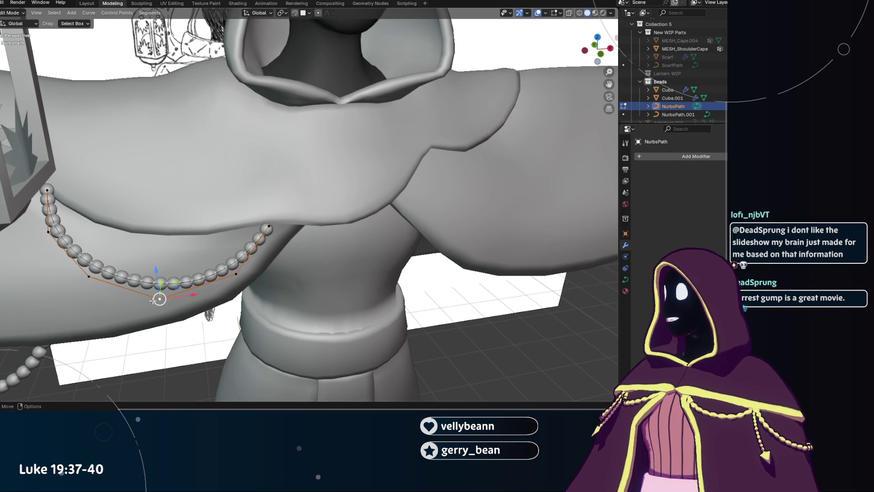
key(g)
click(156, 295)
scroll(246, 330, down, 2)
From the side, tuck chest path points and the end point closer to the arm and shoulder.
mouse_move(245, 330)
middle_down()
mouse_move(165, 255)
mouse_move(271, 186)
middle_up()
scroll(166, 255, up, 3)
scroll(165, 255, down, 3)
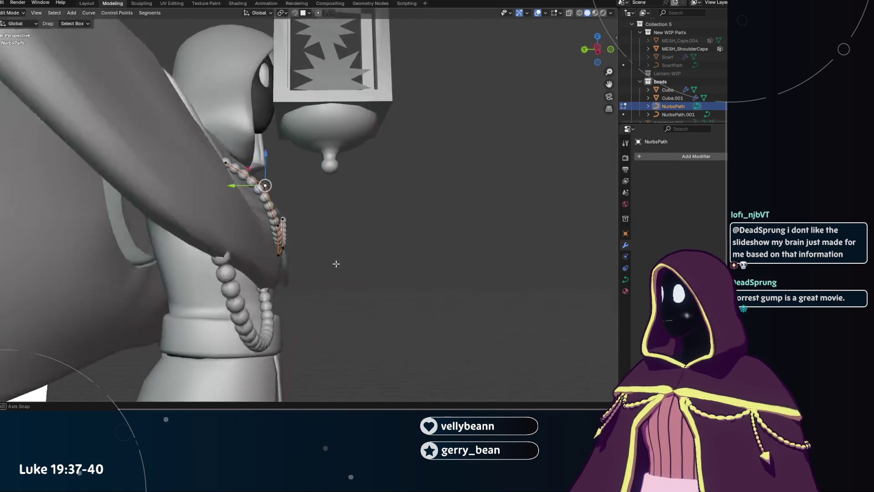
key(g)
click(270, 186)
click(284, 248)
click(283, 248)
mouse_move(284, 248)
middle_down()
mouse_move(281, 238)
mouse_move(262, 238)
middle_up()
key(g)
click(267, 237)
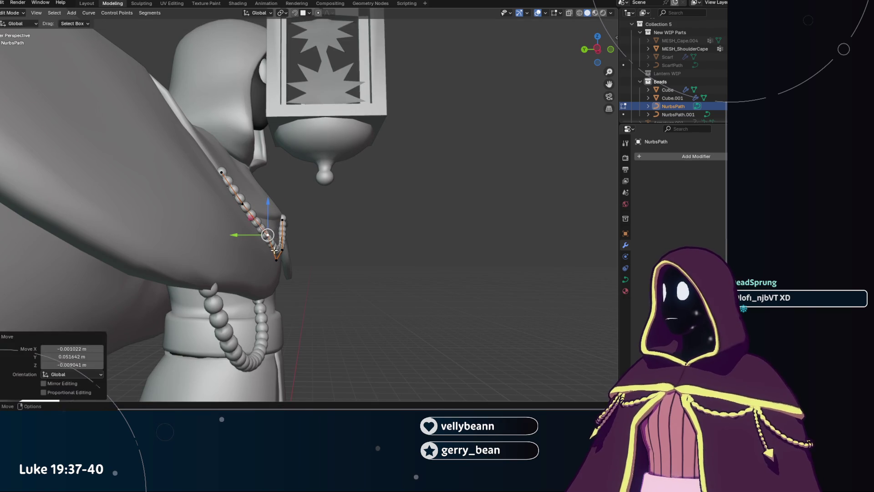
click(276, 260)
key(g)
click(281, 259)
From the front, nudge several path points so the chain runs along the top of the cape.
mouse_move(298, 270)
middle_down()
mouse_move(188, 212)
mouse_move(273, 220)
middle_up()
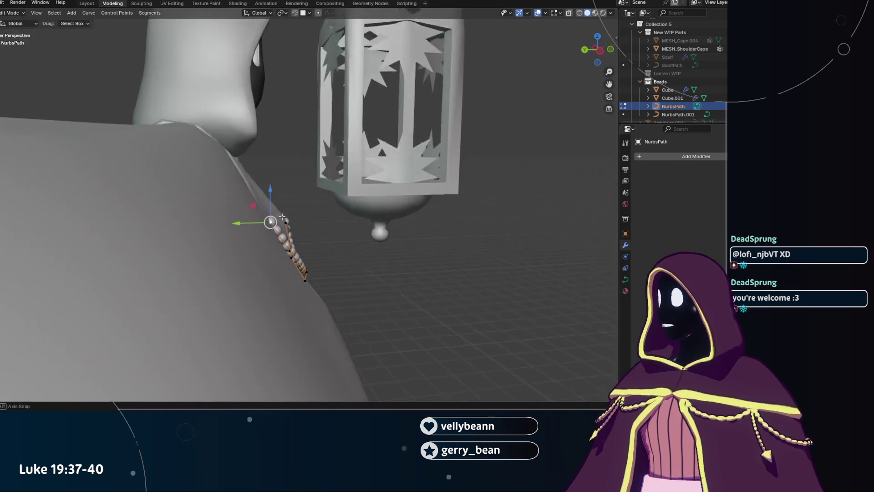
scroll(234, 219, up, 2)
key(g)
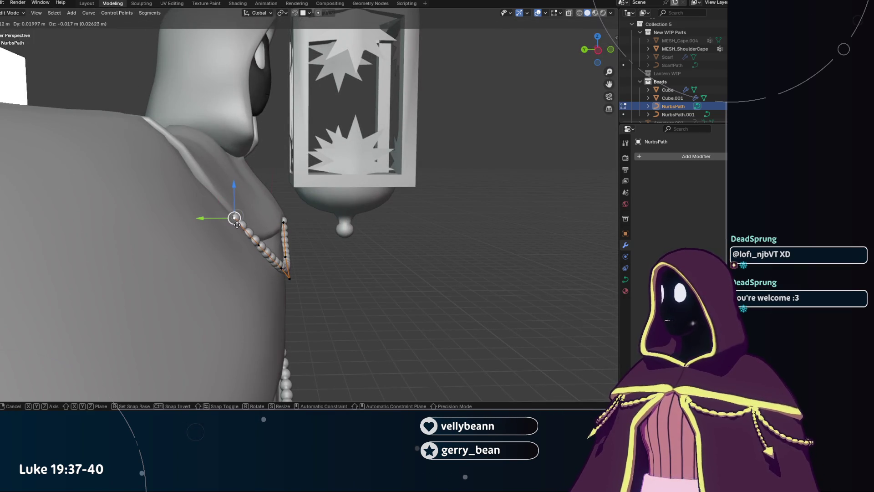
click(234, 219)
click(259, 245)
key(g)
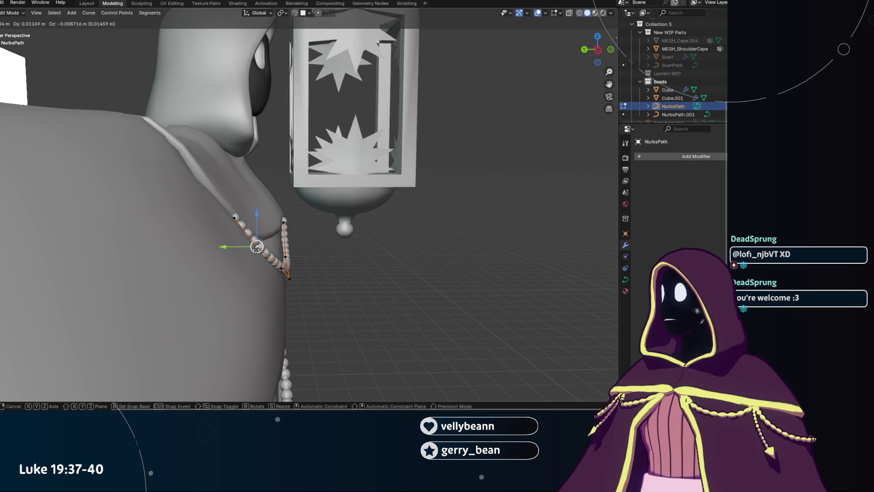
click(259, 245)
mouse_move(259, 246)
middle_down()
mouse_move(147, 254)
mouse_move(321, 240)
middle_up()
scroll(147, 254, up, 3)
scroll(147, 254, up, 2)
key(g)
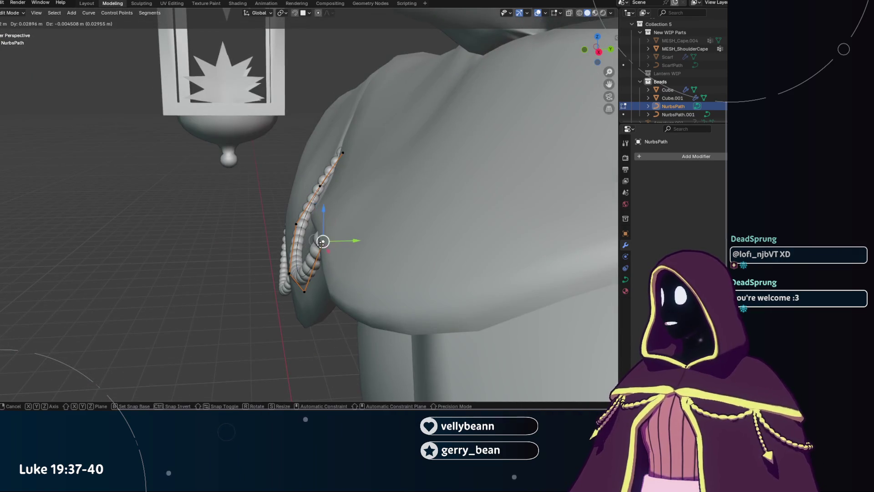
click(328, 243)
scroll(369, 254, up, 2)
scroll(369, 255, down, 2)
Slide two lower points along the beads toward the collar and orbit out to view the full figure.
mouse_move(369, 254)
middle_down()
mouse_move(301, 229)
mouse_move(274, 260)
middle_up()
scroll(301, 228, up, 2)
click(217, 294)
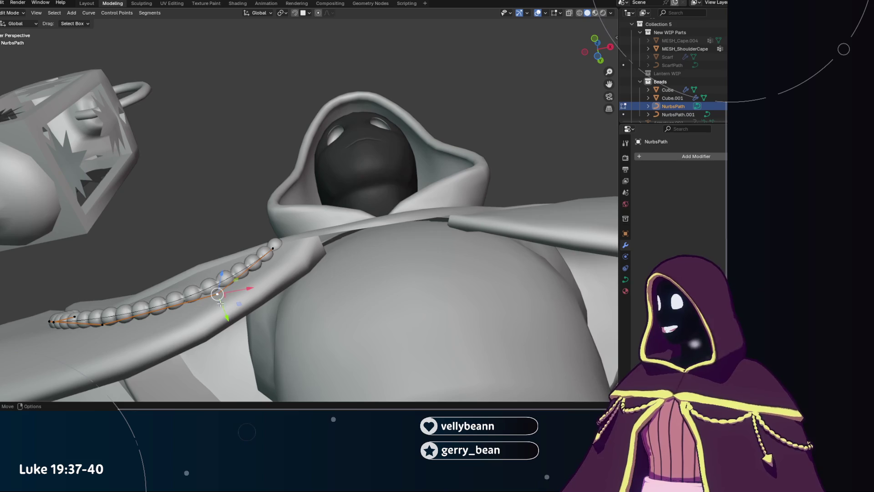
key(g)
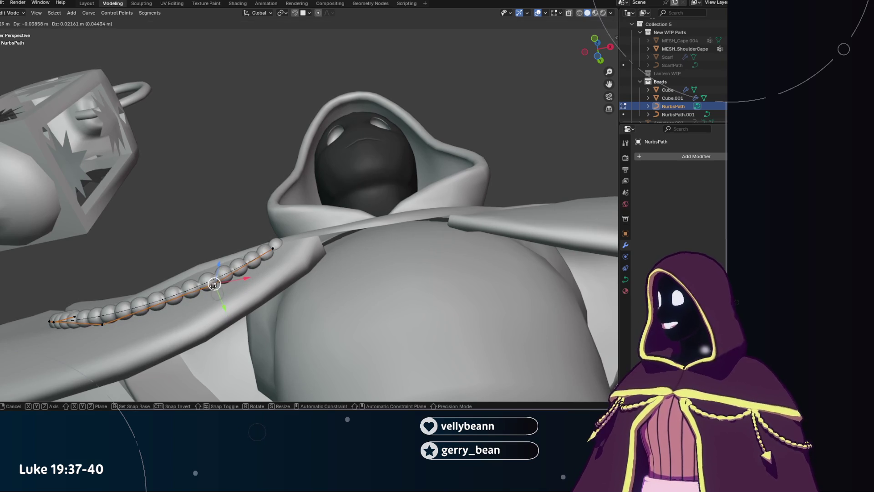
click(103, 321)
mouse_move(232, 294)
middle_down()
mouse_move(266, 286)
mouse_move(195, 324)
middle_up()
key(g)
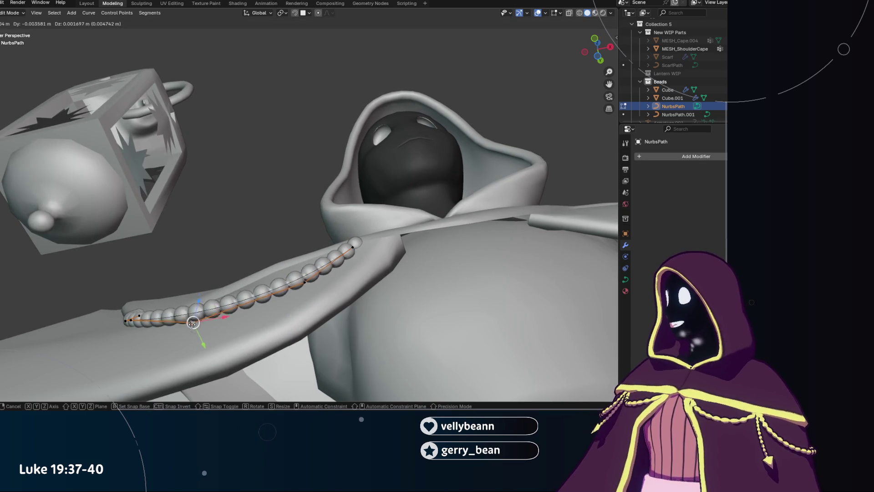
click(194, 328)
middle_drag(194, 329, 269, 319)
scroll(268, 320, up, 3)
scroll(268, 319, down, 3)
scroll(264, 280, down, 3)
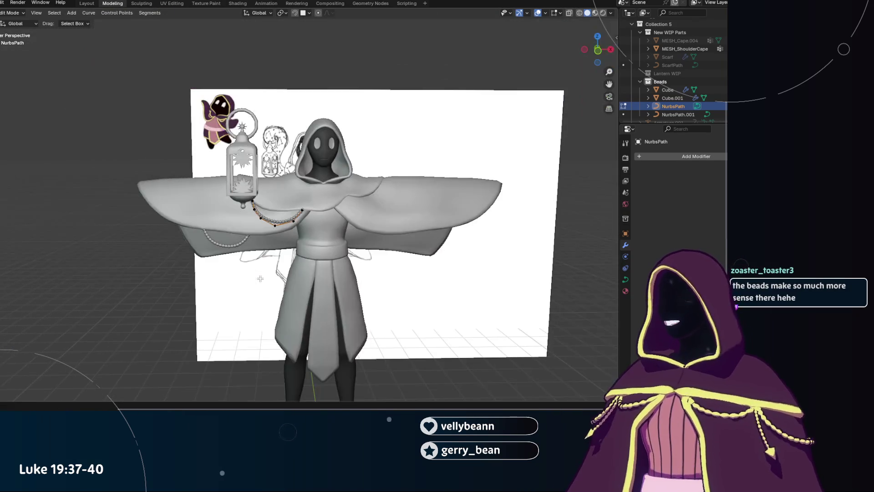
key(ctrl+s)
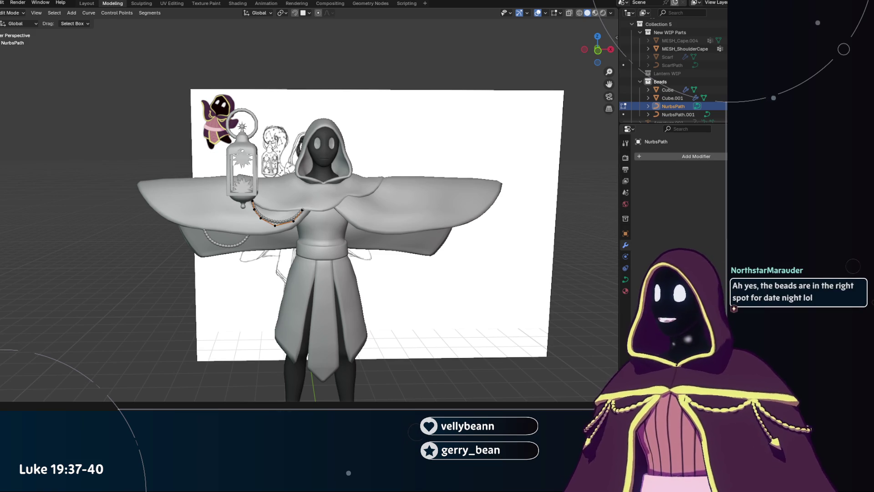
mouse_move(293, 222)
middle_down()
mouse_move(263, 255)
mouse_move(216, 237)
middle_up()
drag(332, 193, 332, 194)
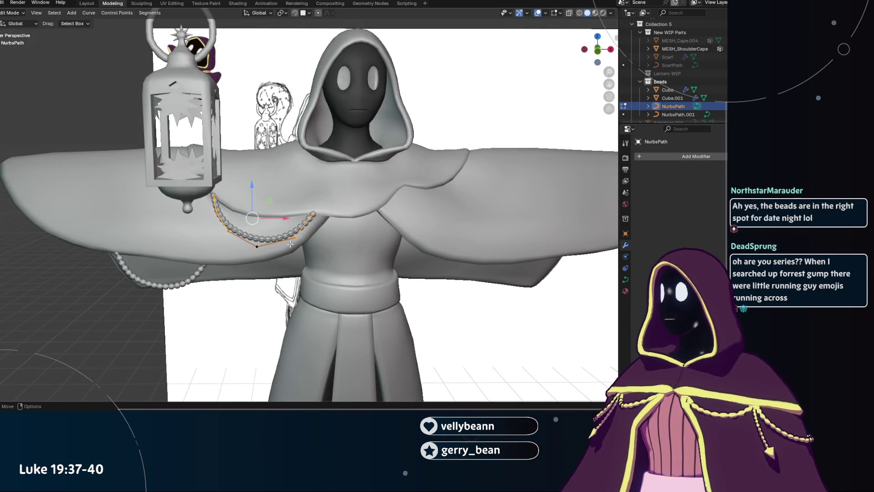
Shift the whole chest bead curve sideways along X by about 1.15 m.
mouse_move(293, 262)
middle_down()
mouse_move(309, 268)
mouse_move(284, 252)
middle_up()
scroll(309, 269, down, 3)
scroll(305, 267, up, 2)
scroll(282, 250, up, 2)
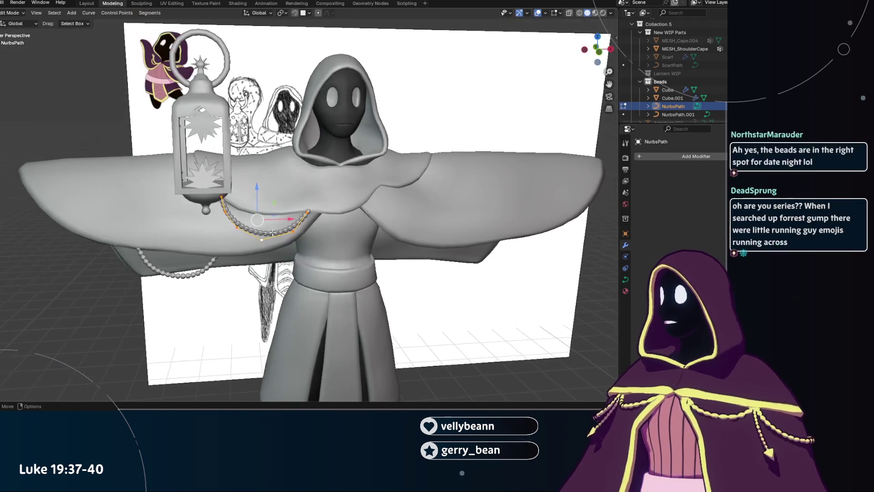
key(g)
key(x)
click(324, 224)
mouse_move(324, 224)
middle_down()
mouse_move(350, 240)
mouse_move(348, 267)
mouse_move(393, 215)
middle_up()
Move the curve's end control point up onto the character's shoulder.
click(396, 218)
key(g)
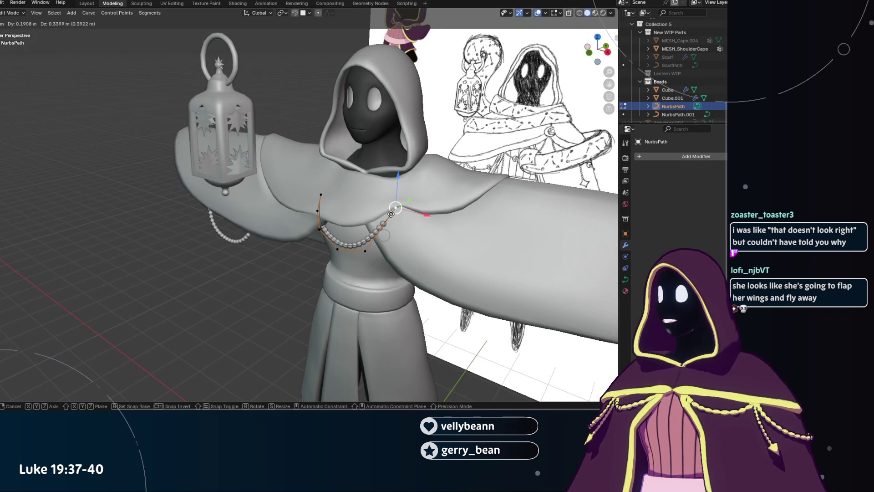
click(390, 214)
key(g)
click(369, 218)
middle_drag(369, 217, 362, 230)
key(g)
click(377, 189)
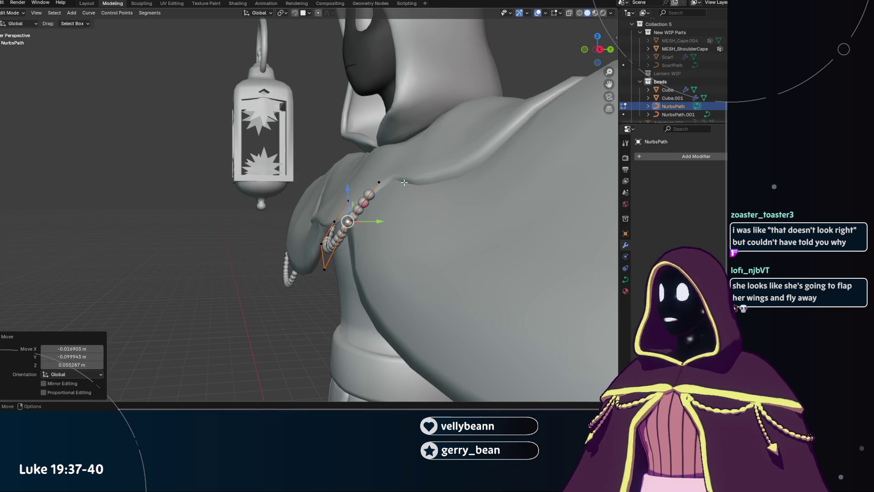
drag(379, 182, 383, 186)
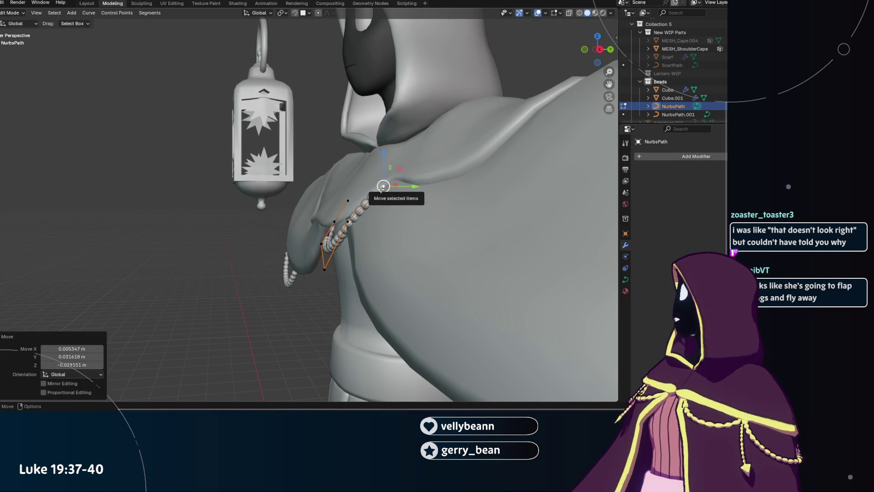
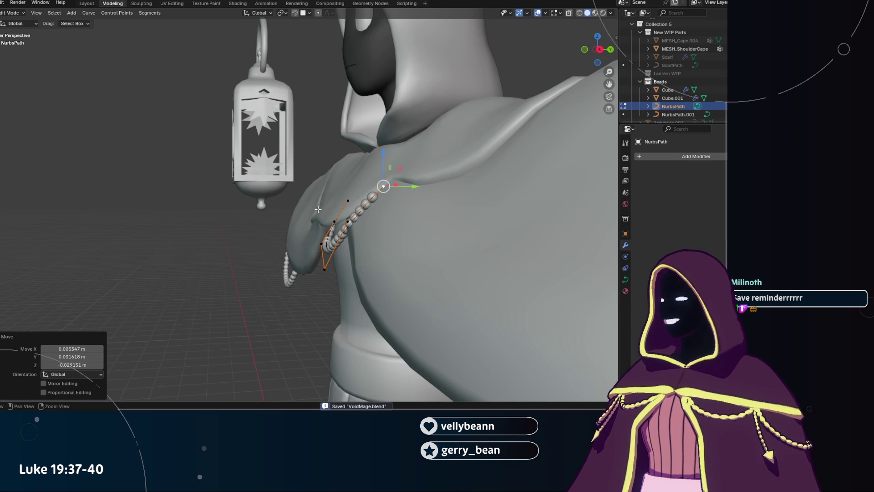
Move the selected chain control point from front and side views so the beads follow the cape's chest.
key(KP_1)
scroll(293, 217, up, 2)
scroll(293, 217, up, 2)
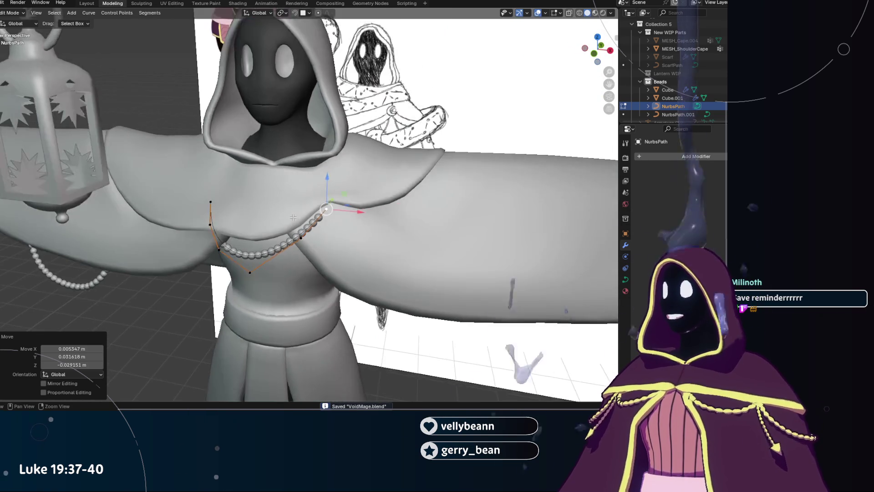
scroll(294, 217, up, 2)
middle_drag(293, 217, 298, 219)
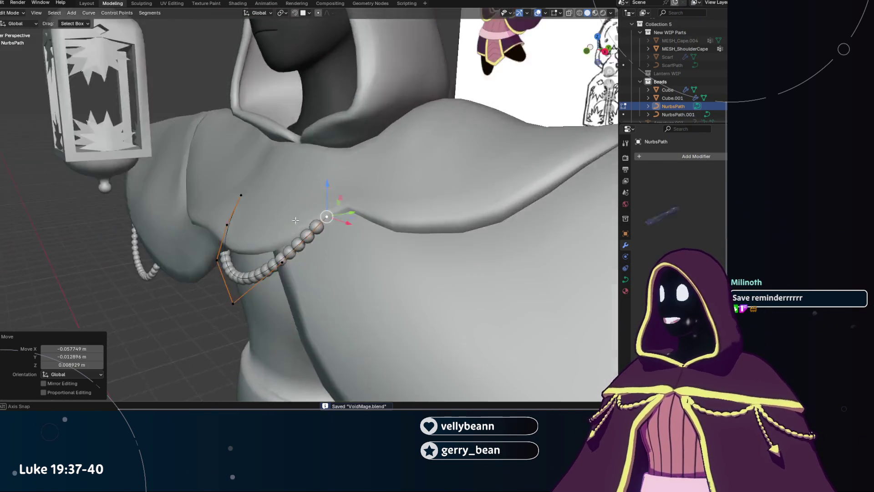
scroll(298, 220, down, 3)
scroll(307, 225, down, 2)
scroll(321, 229, up, 3)
scroll(320, 229, down, 3)
scroll(321, 229, up, 3)
mouse_move(320, 229)
middle_down()
mouse_move(289, 188)
mouse_move(341, 212)
middle_up()
key(g)
click(341, 212)
key(g)
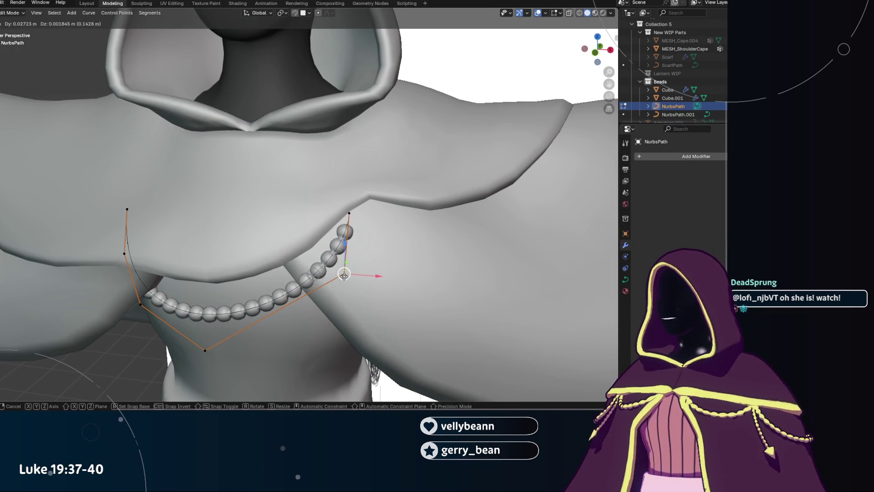
click(343, 275)
Reposition the chain's lower control point so the drape continues along the cape's front edge.
click(205, 350)
key(g)
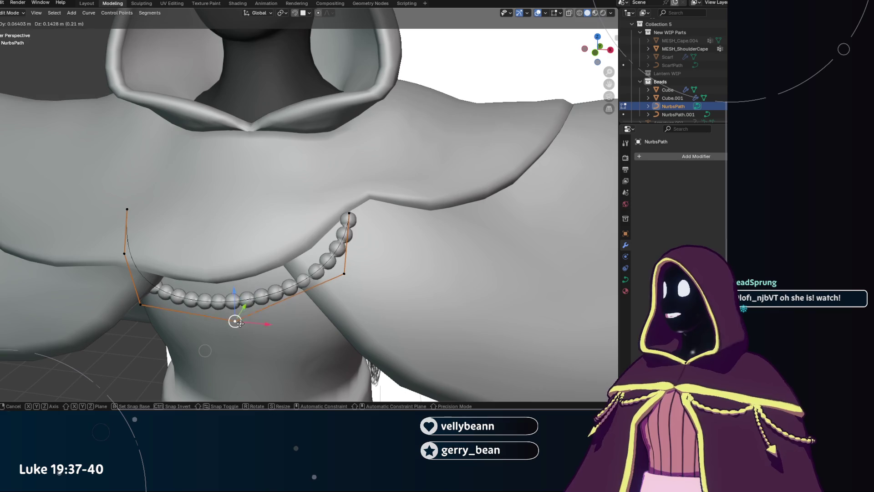
click(205, 350)
middle_drag(205, 349, 224, 268)
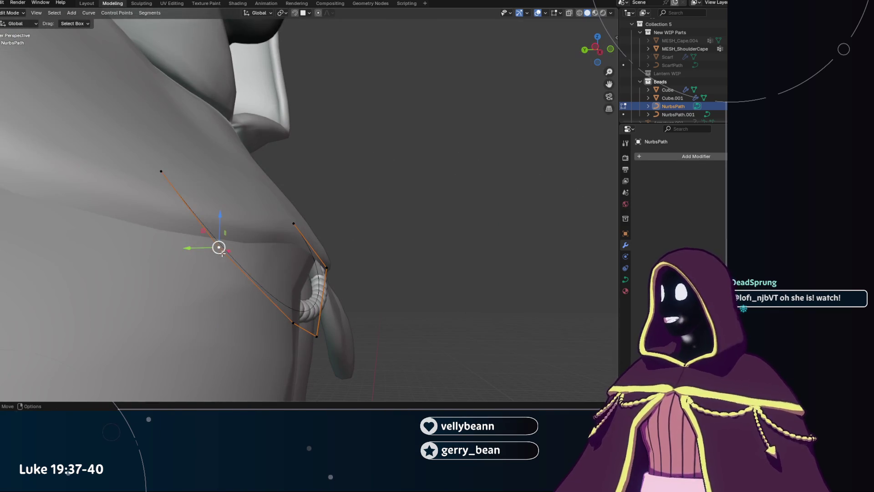
key(g)
click(321, 225)
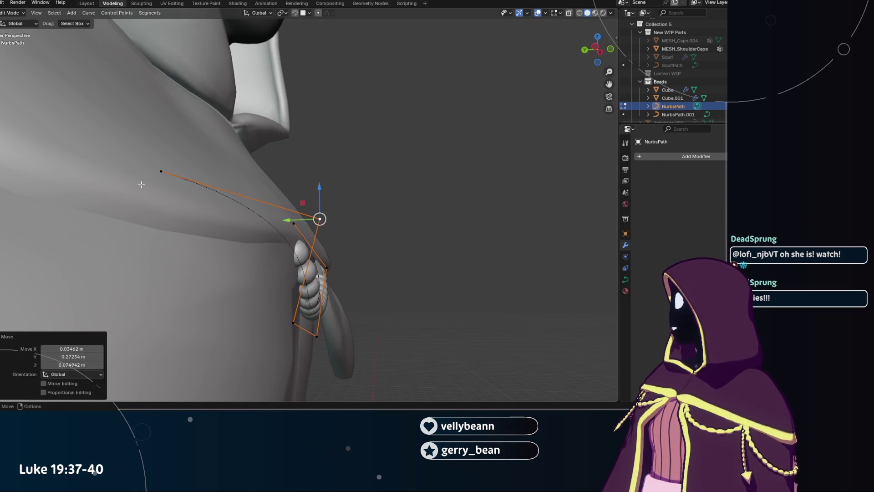
Pull the lower-left control points down and flatten one move to the horizontal plane to start the swag.
click(160, 171)
key(g)
click(360, 155)
middle_drag(360, 154, 392, 400)
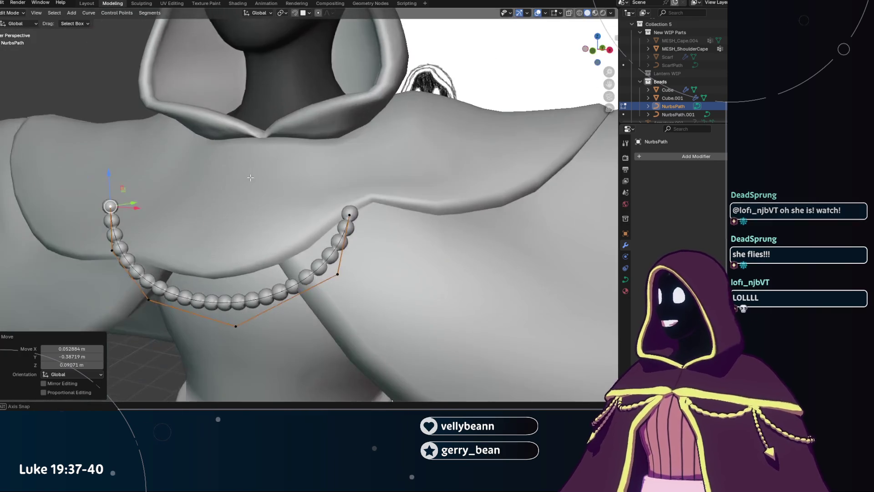
click(119, 263)
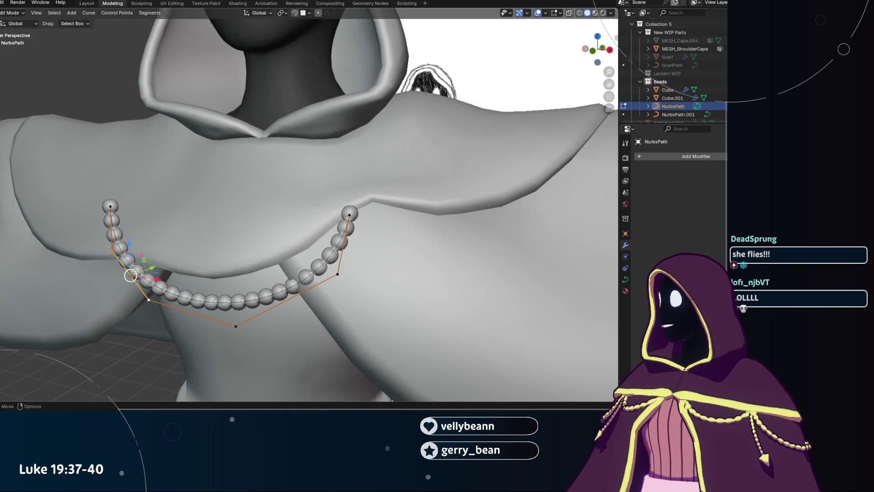
key(g)
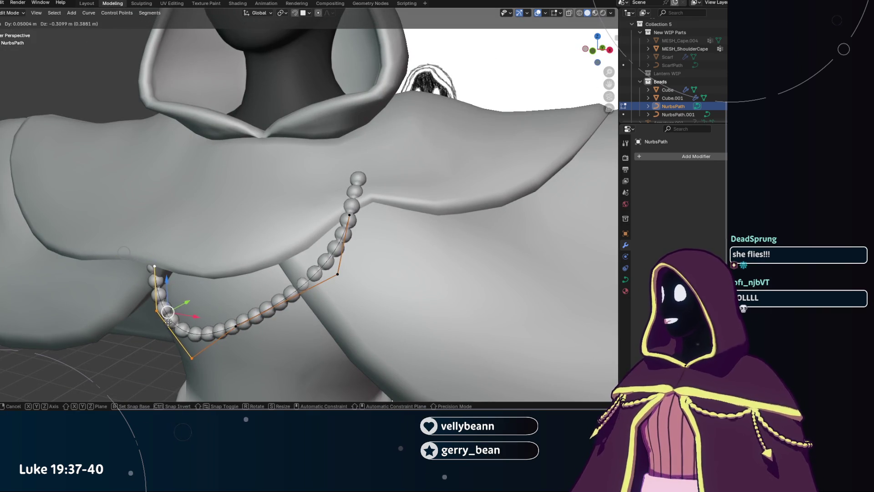
click(154, 294)
middle_drag(153, 293, 244, 310)
key(g)
key(shift+z)
click(226, 308)
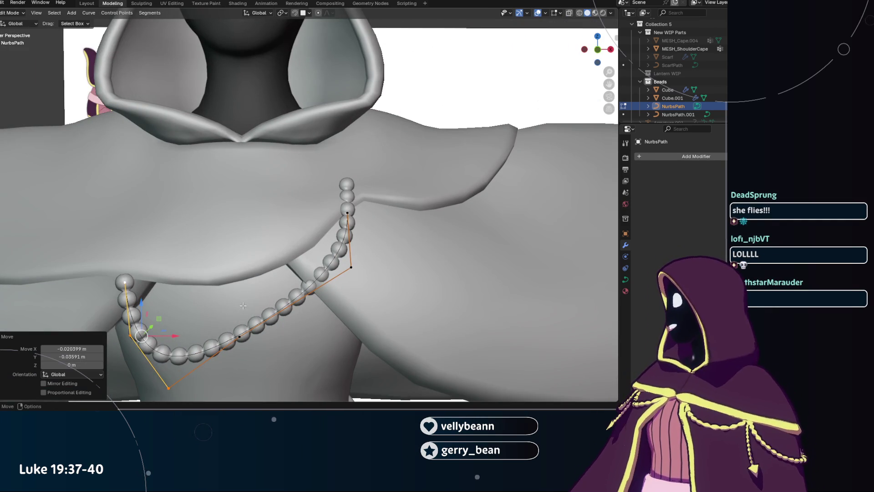
Adjust the remaining lower and top control points so the chain sags smoothly between its anchors.
click(235, 345)
key(g)
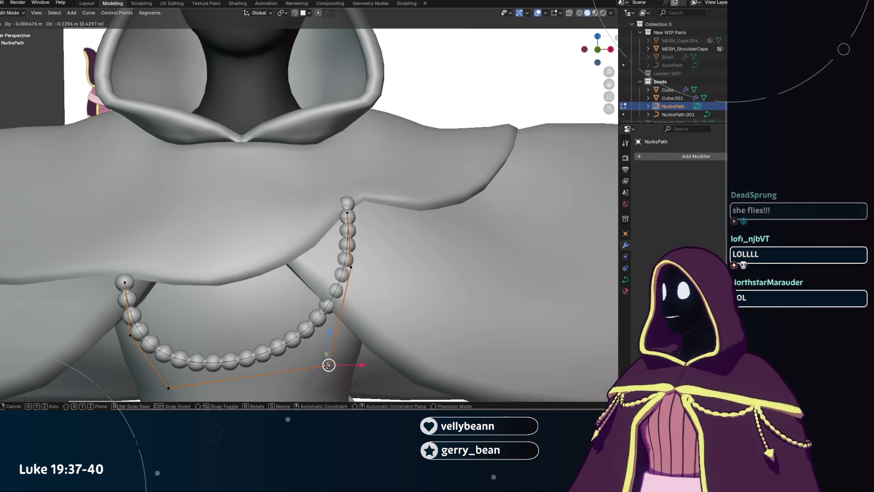
click(302, 357)
click(169, 387)
key(g)
click(169, 388)
click(348, 212)
middle_drag(347, 213, 344, 224)
key(g)
click(278, 332)
key(g)
click(247, 329)
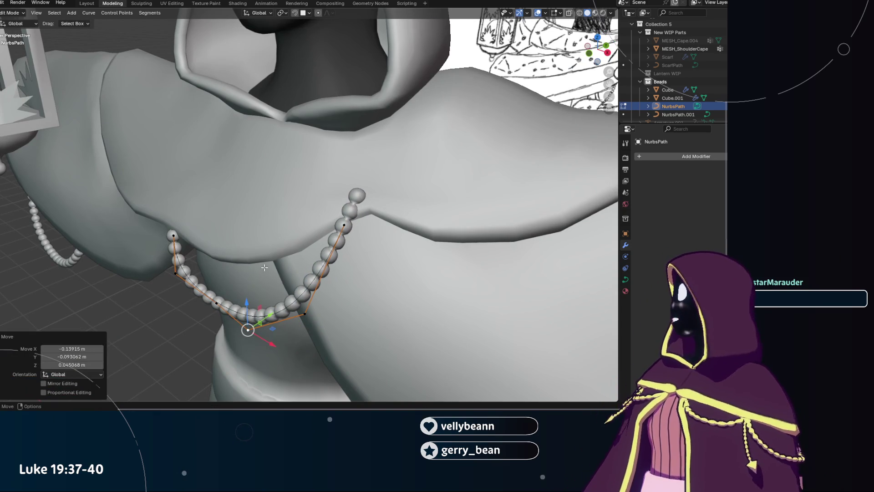
Orbit to the front and in on the hooded face to check the swag.
middle_drag(247, 329, 319, 237)
scroll(320, 236, down, 2)
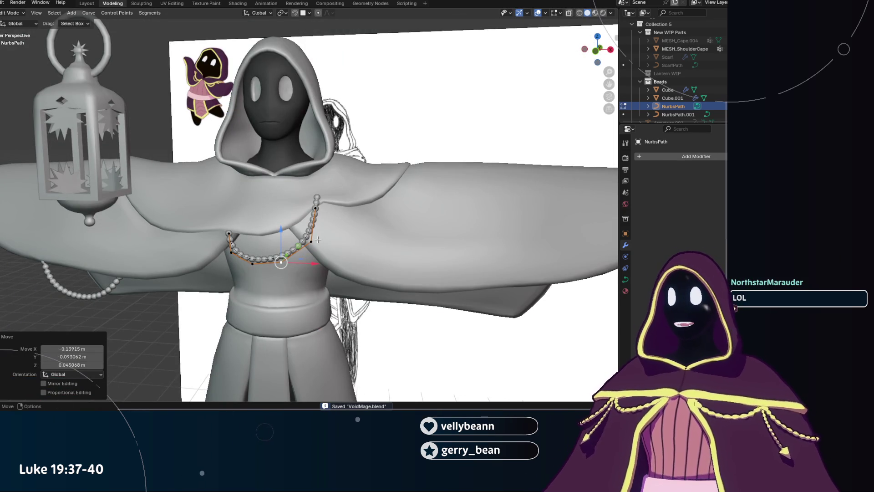
scroll(263, 252, up, 3)
mouse_move(318, 239)
middle_down()
mouse_move(264, 252)
mouse_move(277, 269)
mouse_move(334, 189)
middle_up()
scroll(264, 252, down, 3)
scroll(278, 269, up, 3)
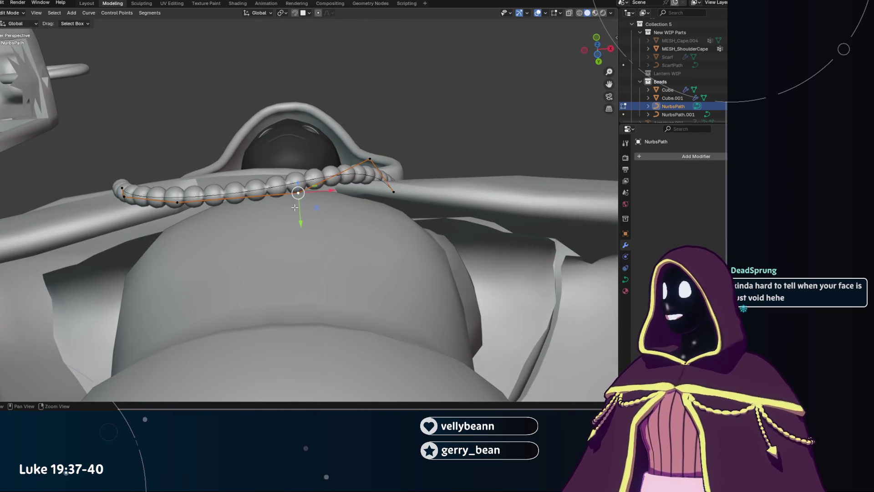
From a low view, nudge several chain points and the end point so the beads rest against the cape.
middle_drag(294, 209, 302, 184)
click(373, 157)
mouse_move(373, 157)
mouse_down()
mouse_move(372, 168)
mouse_move(382, 160)
mouse_up()
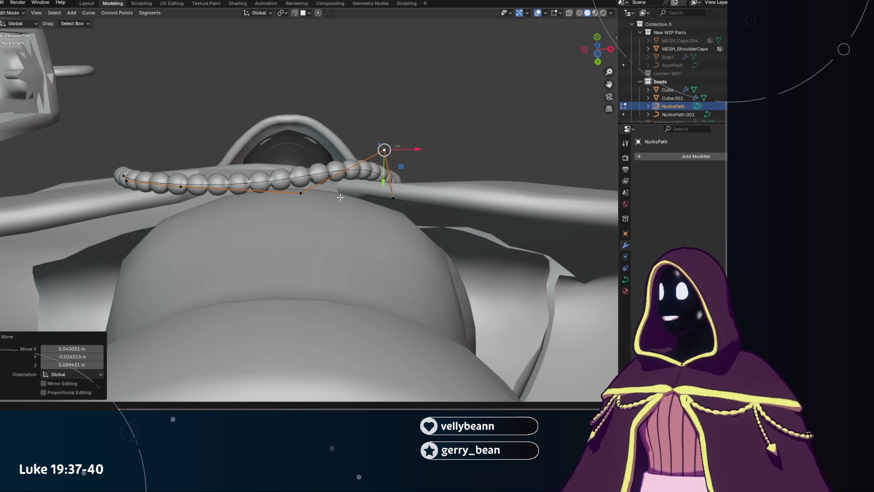
drag(301, 193, 299, 182)
drag(373, 159, 373, 168)
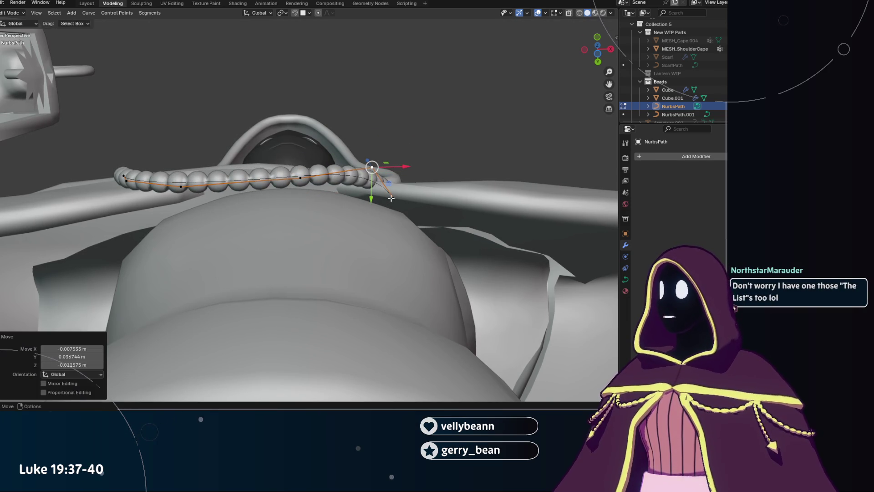
drag(390, 198, 393, 198)
click(391, 183)
Try an axis shift on one point, undo it, and return to a front view of the character.
mouse_move(391, 183)
middle_down()
mouse_move(353, 273)
mouse_move(398, 198)
middle_up()
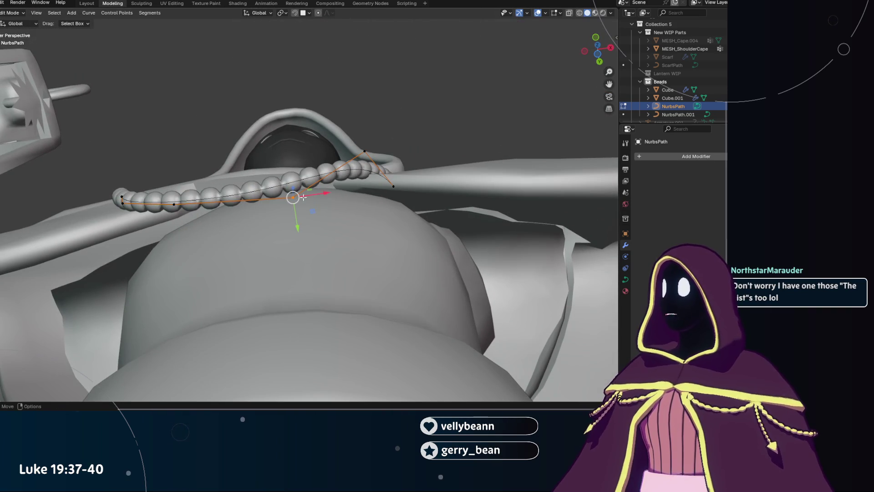
drag(311, 197, 298, 205)
key(ctrl+z)
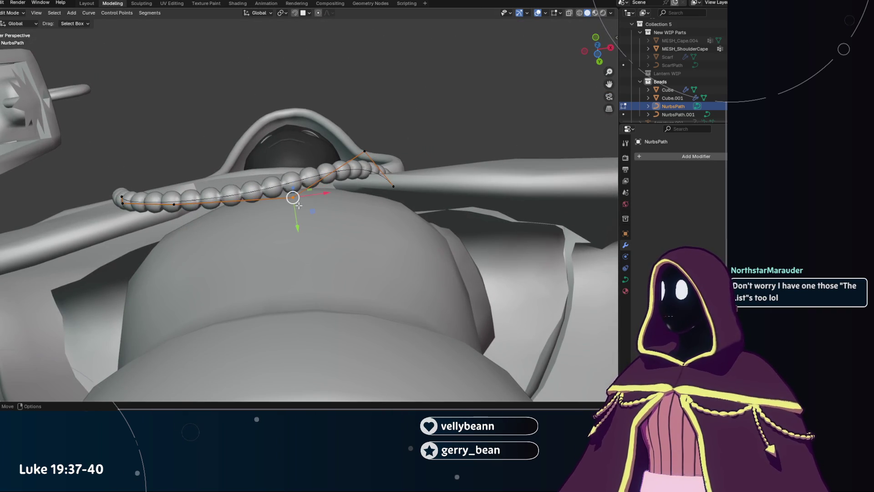
middle_drag(345, 238, 279, 277)
scroll(279, 277, down, 3)
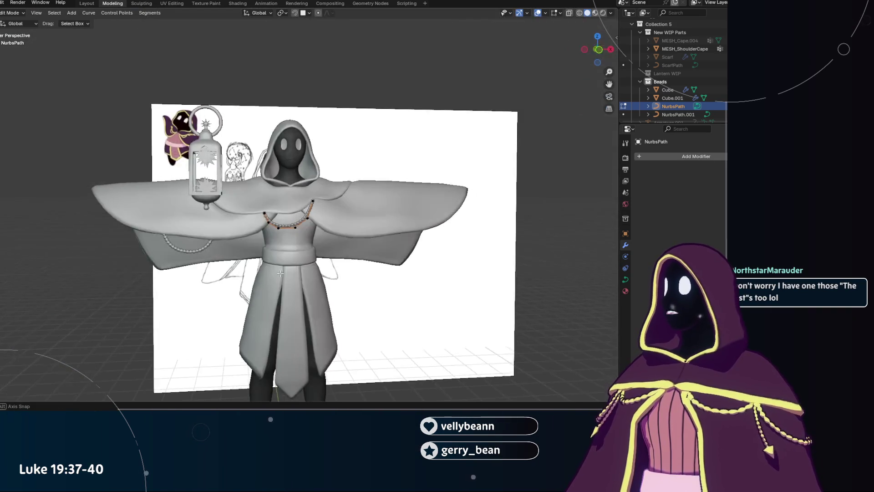
scroll(280, 277, up, 4)
Make a last point move on the front chain and undo it.
drag(295, 267, 297, 272)
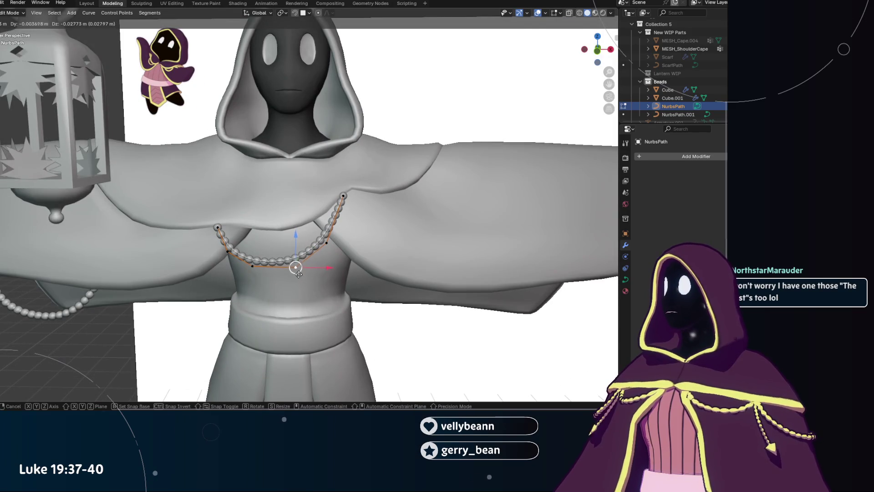
click(297, 272)
key(ctrl+z)
scroll(360, 318, down, 5)
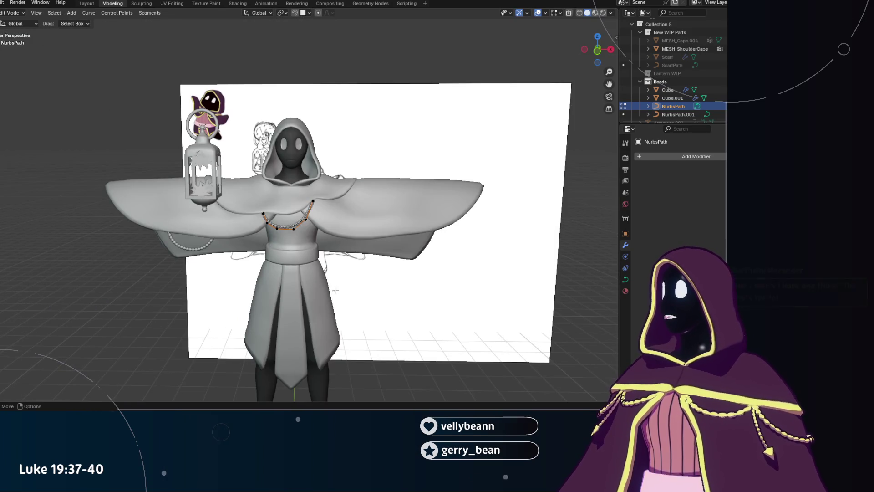
scroll(335, 288, up, 3)
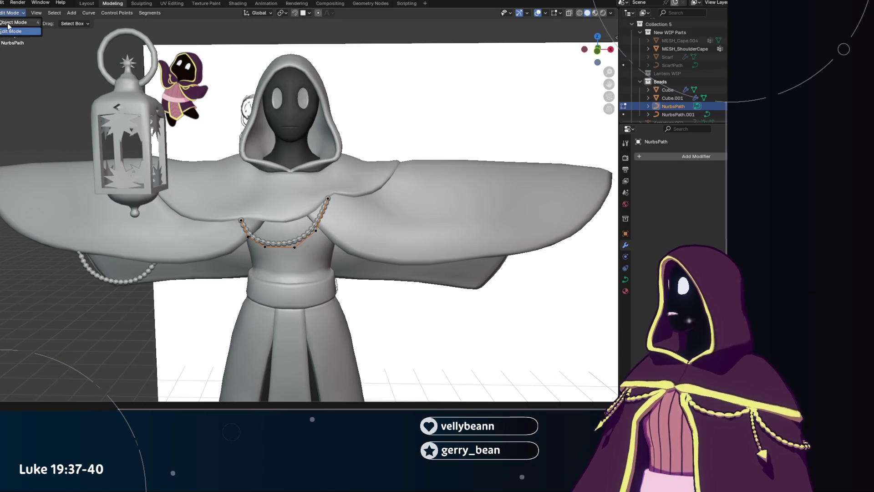
Switch to Object Mode, select the second chain NurbsPath.001 and enter Edit Mode on it.
click(12, 22)
click(673, 114)
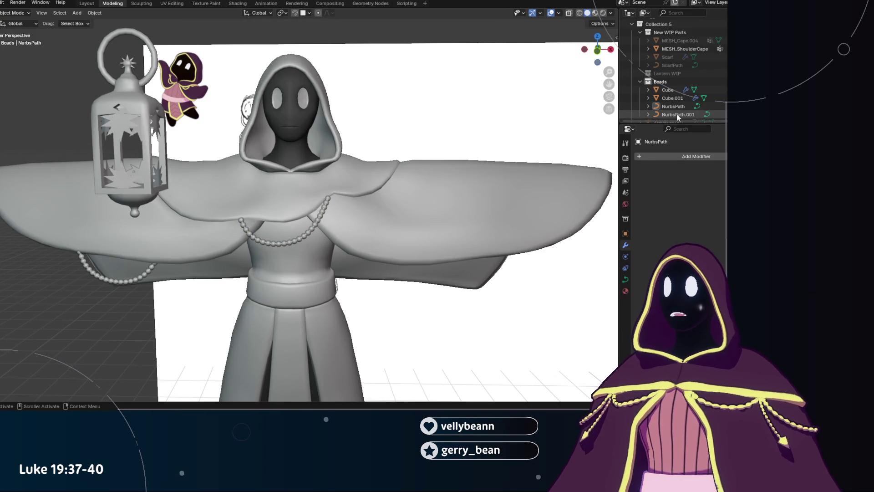
scroll(327, 205, down, 3)
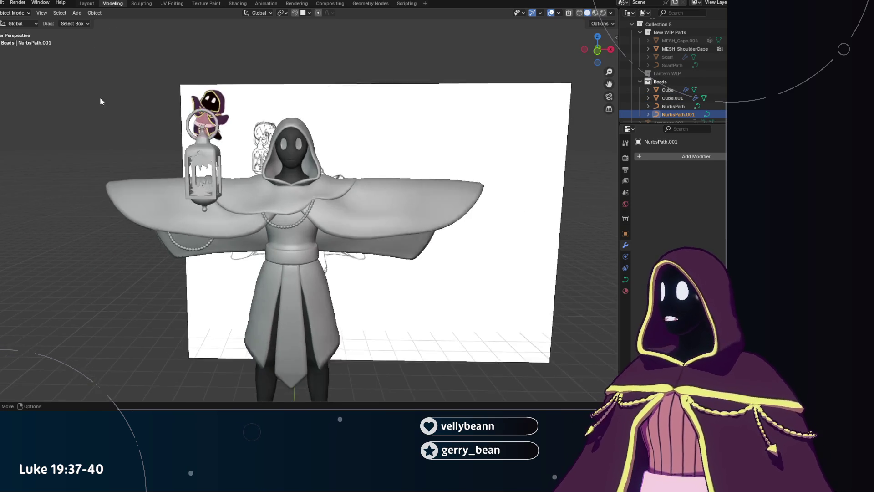
click(11, 31)
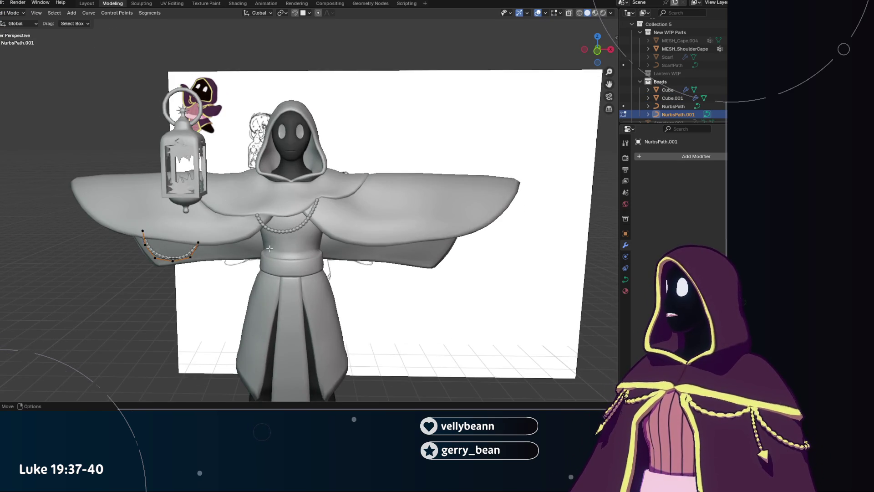
scroll(307, 205, up, 3)
Shift the second chain's points, then push them along the Y axis so the chain loops beside the chest chain.
key(g)
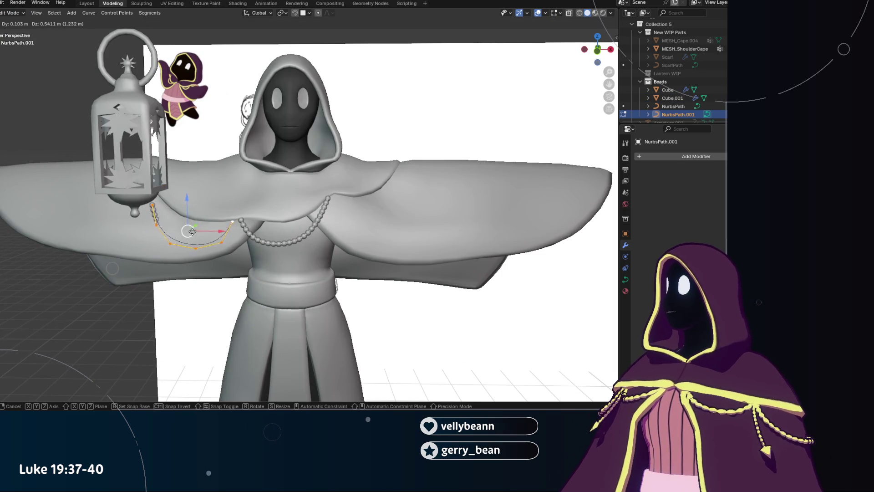
click(192, 232)
middle_drag(195, 232, 284, 217)
key(g)
key(y)
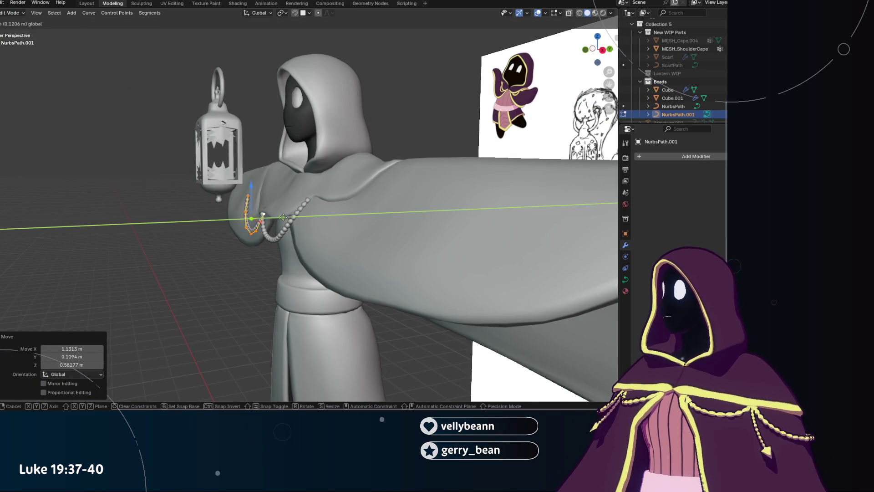
click(284, 221)
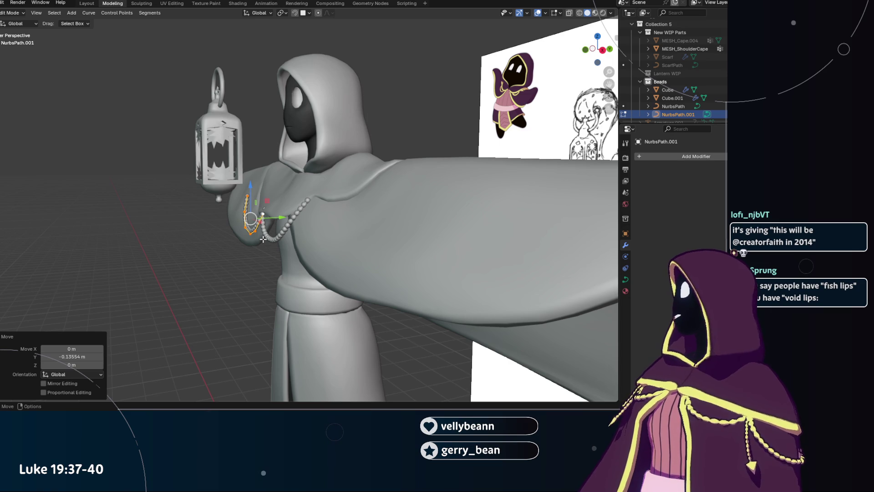
middle_drag(245, 257, 288, 254)
scroll(299, 256, up, 5)
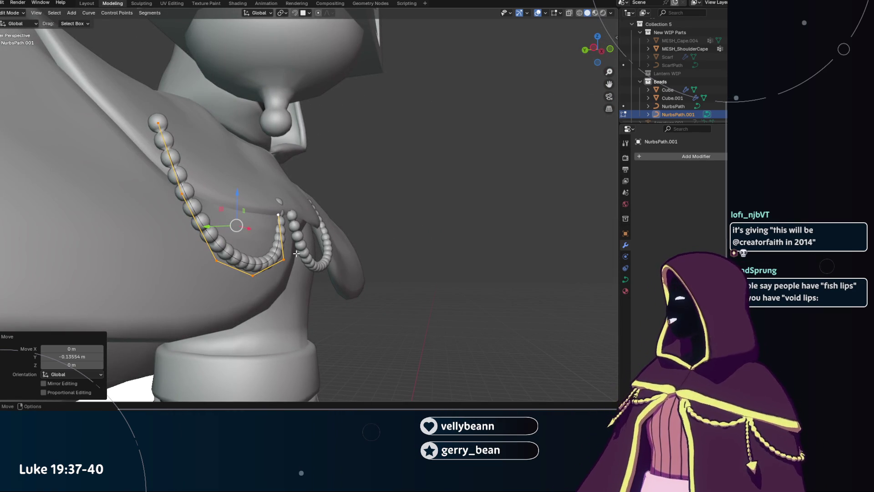
Move the selected curve points up-right across the chest and select the chain's top control point.
key(g)
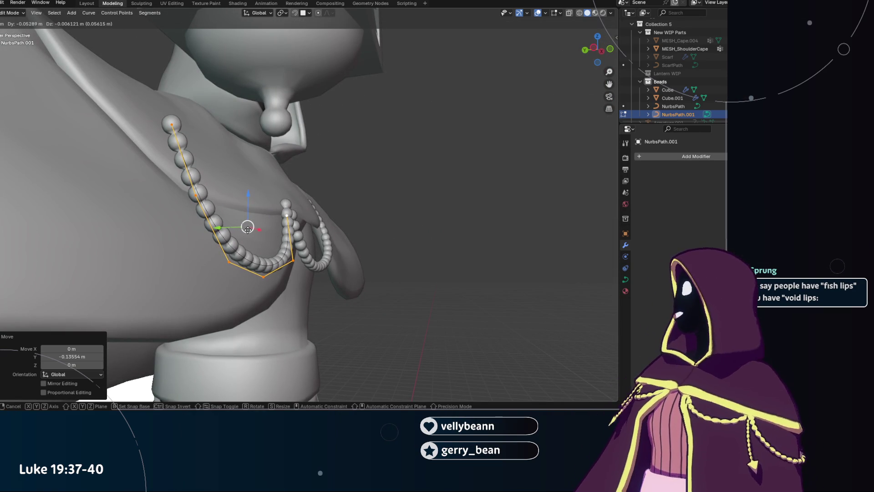
key(Return)
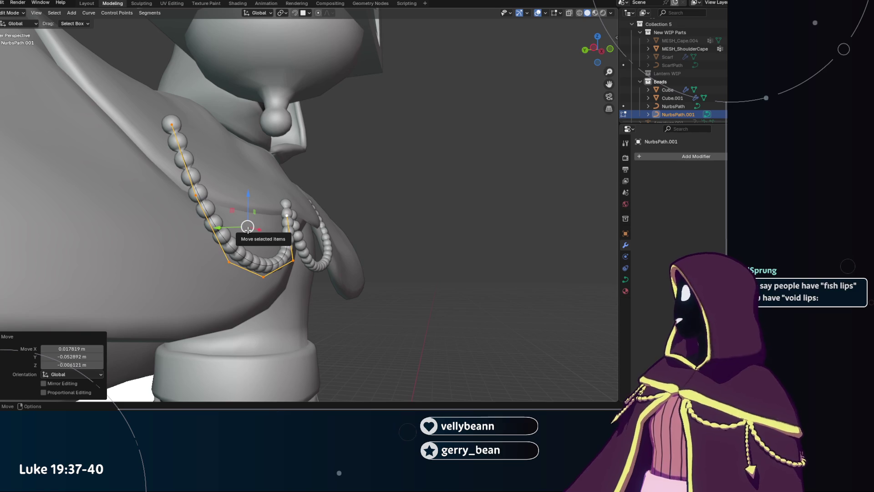
scroll(279, 225, down, 3)
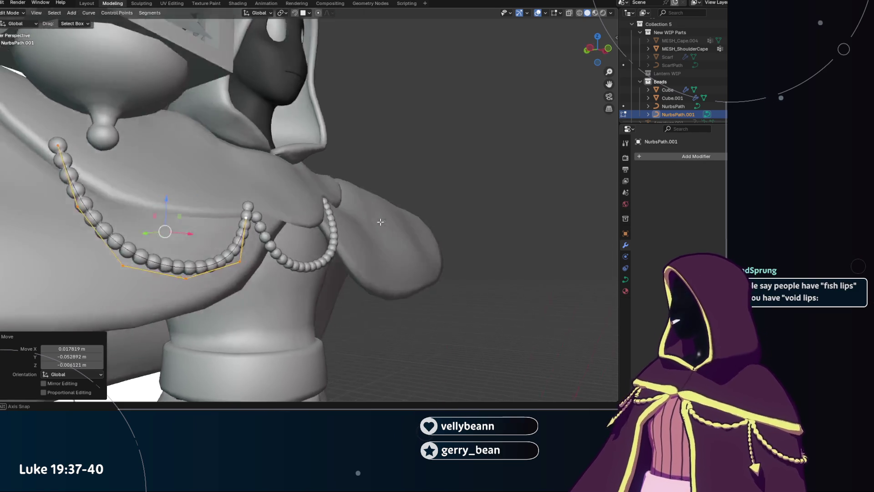
middle_drag(280, 225, 326, 151)
scroll(326, 151, up, 3)
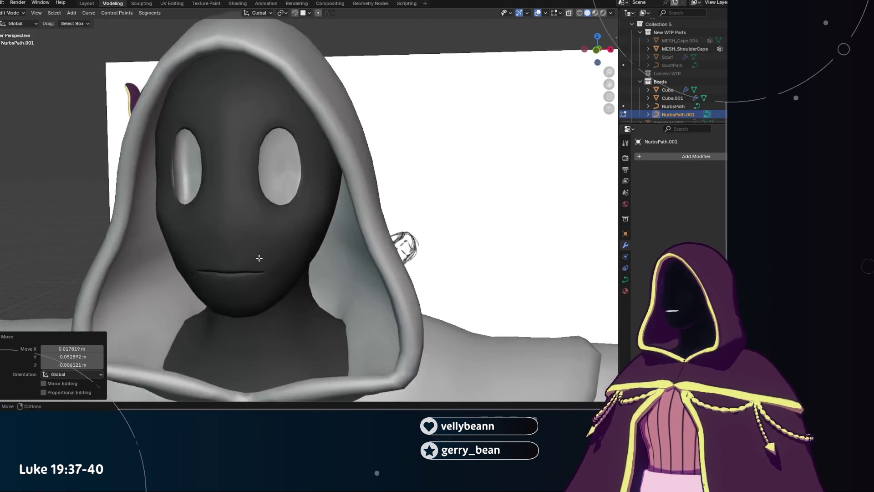
scroll(258, 253, up, 2)
mouse_move(250, 273)
middle_down()
mouse_move(195, 269)
mouse_move(354, 279)
mouse_move(246, 246)
middle_up()
scroll(271, 267, down, 2)
scroll(246, 246, up, 2)
scroll(221, 235, up, 2)
click(219, 235)
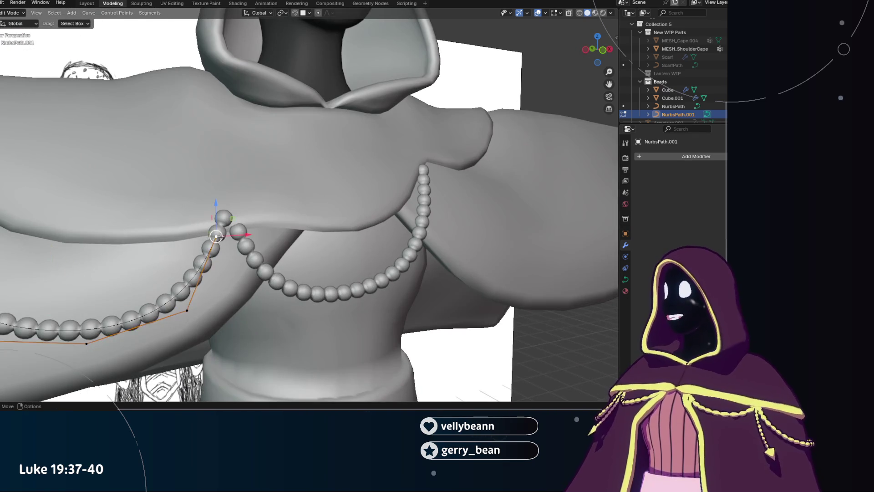
Lower the top and left-end control points so the chain drapes further down the cape front.
key(g)
click(210, 245)
key(g)
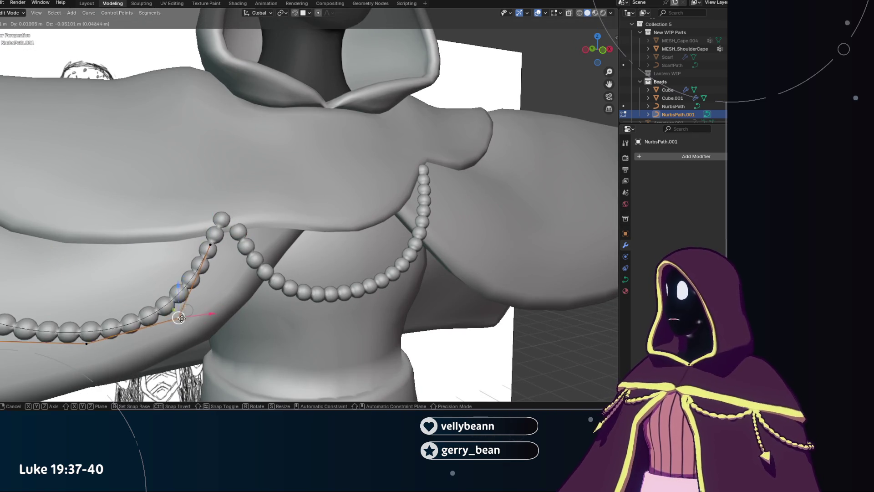
click(146, 335)
mouse_move(157, 332)
middle_down()
mouse_move(285, 236)
mouse_move(226, 267)
middle_up()
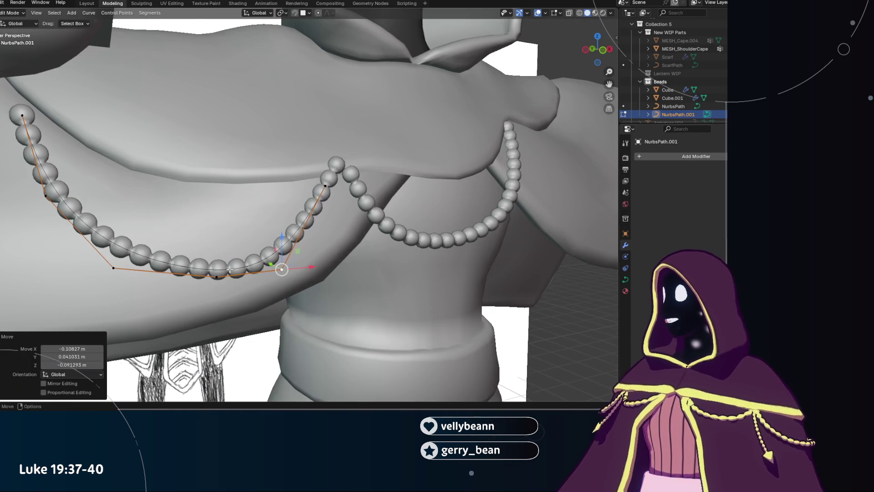
key(g)
click(165, 284)
click(113, 267)
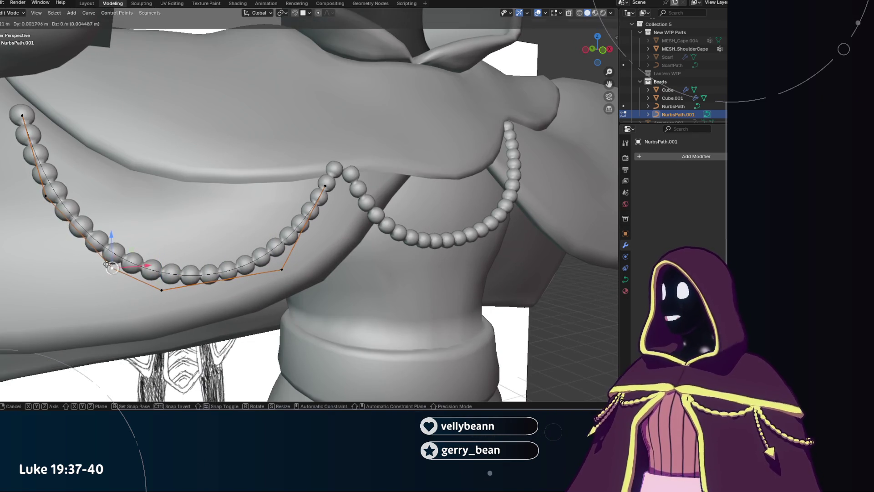
key(g)
click(66, 250)
Adjust the next points from a side view and hide Lantern.001 in the Outliner.
click(281, 269)
key(g)
click(269, 275)
mouse_move(269, 275)
middle_down()
mouse_move(429, 165)
mouse_move(293, 211)
middle_up()
key(g)
click(350, 192)
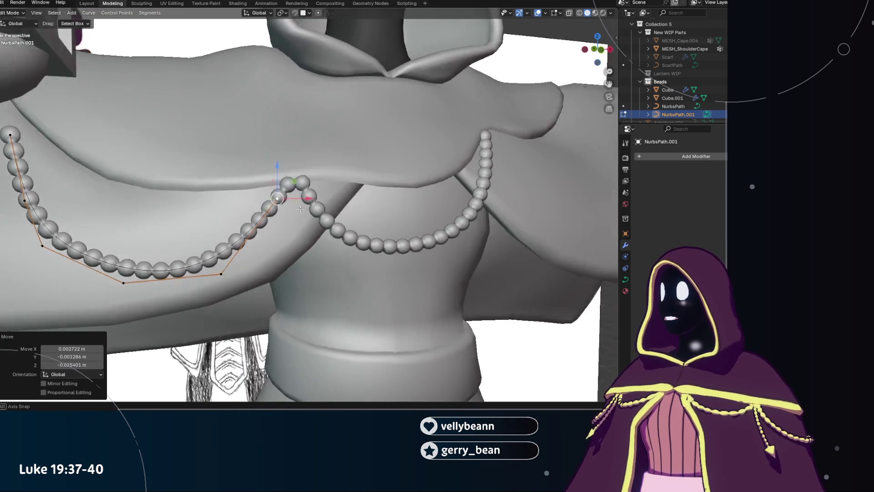
scroll(193, 253, down, 4)
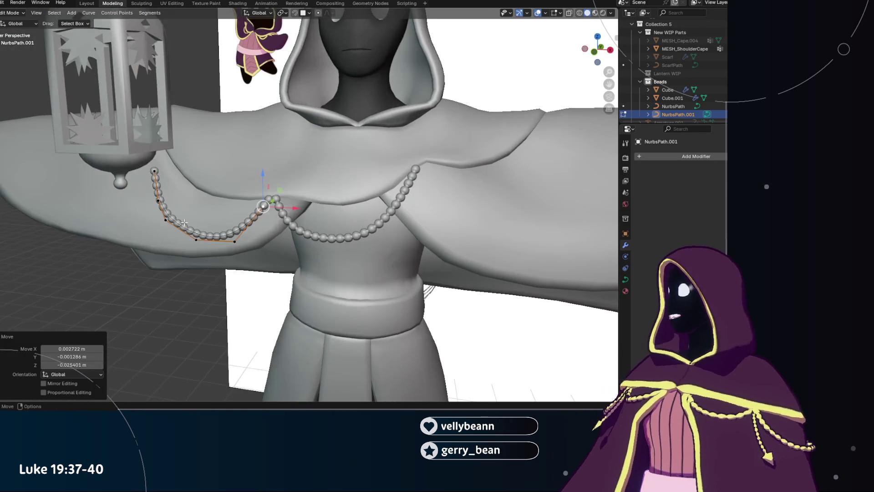
scroll(257, 213, up, 2)
mouse_move(257, 214)
middle_down()
mouse_move(246, 233)
mouse_move(205, 225)
middle_up()
scroll(676, 76, down, 5)
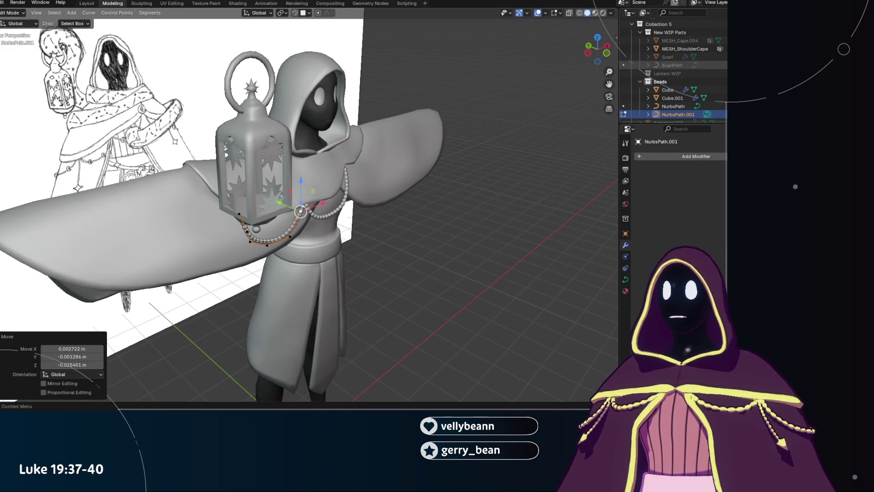
scroll(676, 75, up, 3)
click(723, 98)
scroll(291, 217, up, 3)
scroll(292, 216, up, 2)
middle_drag(291, 217, 295, 210)
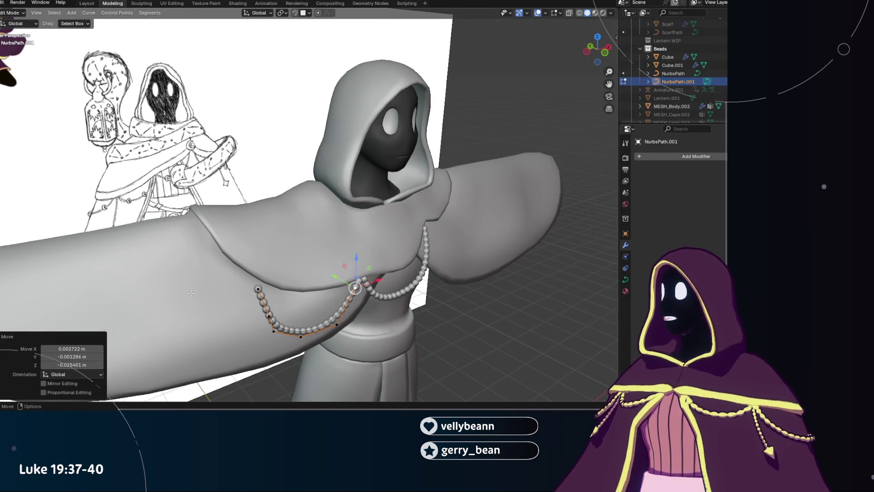
Raise the chain's upper end along the cape edge and reposition the lower points into the chest chain.
click(259, 289)
key(g)
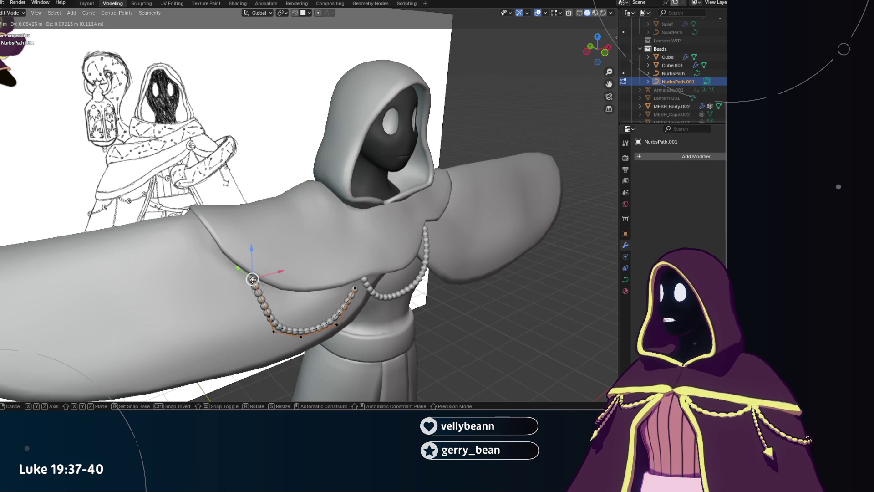
click(251, 280)
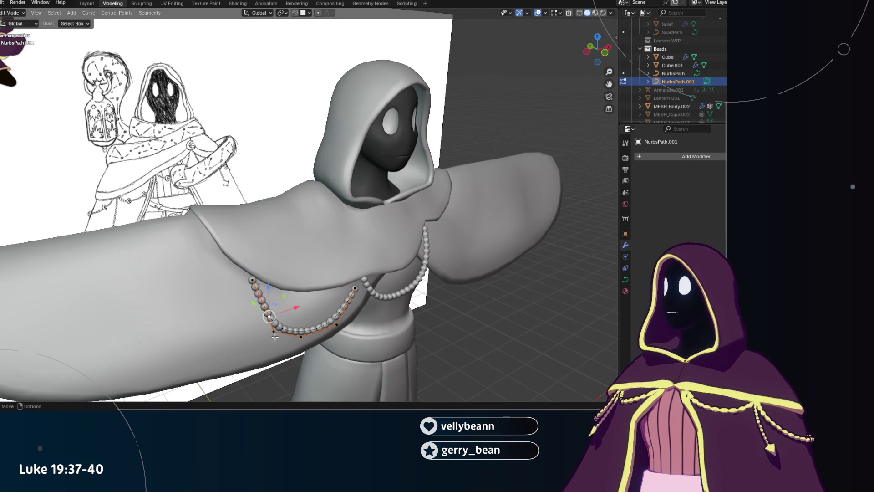
click(276, 332)
key(g)
click(287, 325)
click(294, 331)
key(g)
click(342, 321)
click(335, 321)
key(g)
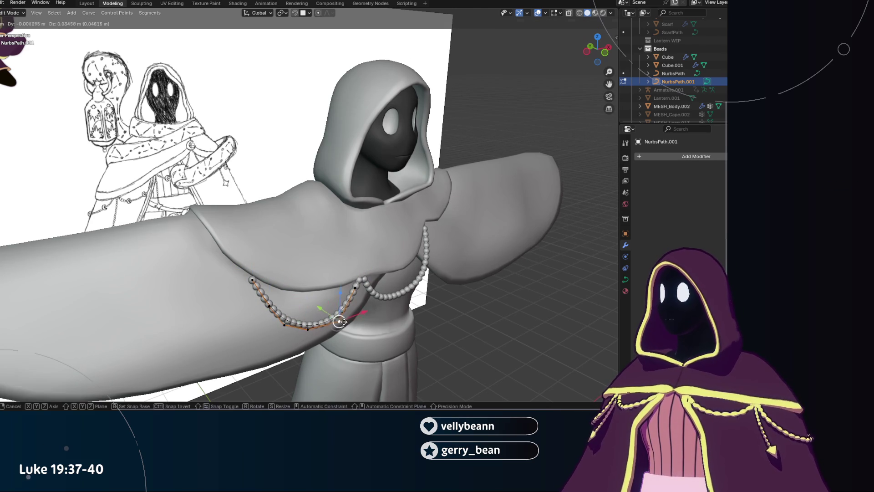
click(338, 322)
middle_drag(338, 322, 308, 276)
click(309, 277)
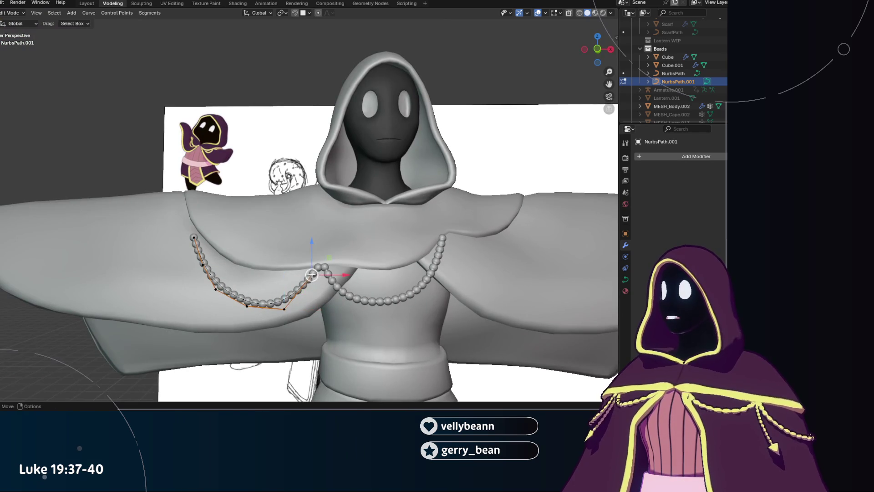
Nudge the selected point leftward in several small moves until the loop hangs below the cape edge.
key(g)
click(312, 274)
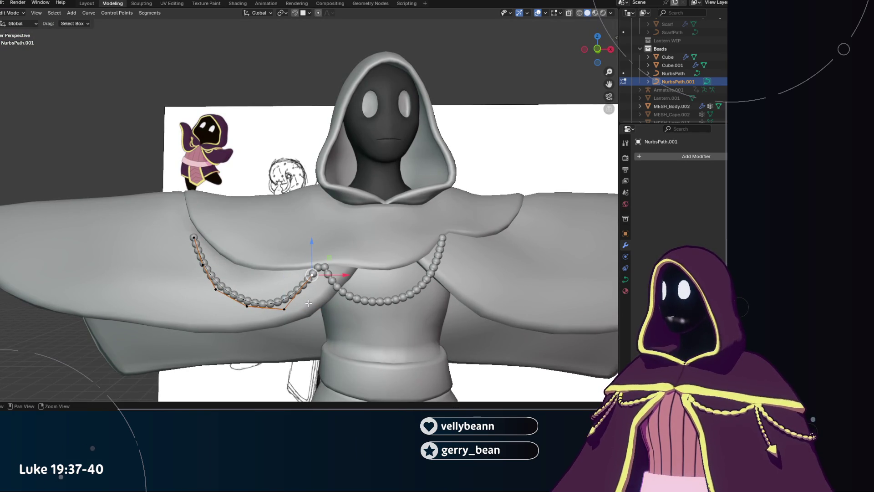
key(g)
click(283, 312)
key(g)
click(237, 306)
key(g)
click(284, 309)
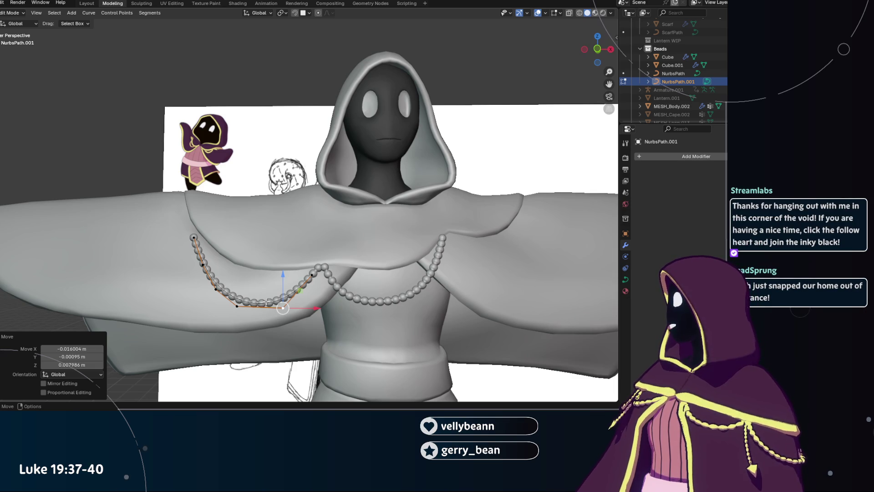
Undo a stray loop-point move, then slide the lower points rightward so the chain hooks down the cape edge.
click(217, 289)
drag(216, 289, 198, 264)
key(ctrl+z)
click(282, 305)
mouse_move(236, 307)
mouse_down()
mouse_move(260, 305)
mouse_move(309, 276)
mouse_up()
click(311, 275)
click(282, 305)
drag(281, 306, 290, 305)
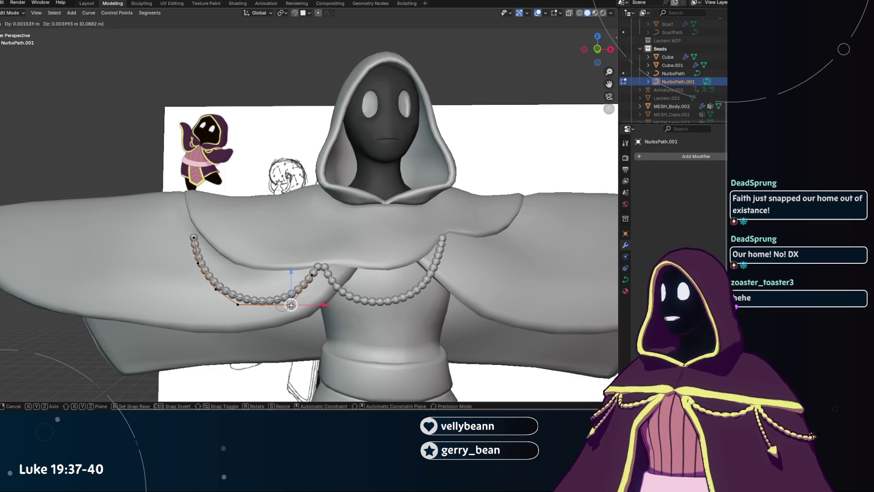
scroll(294, 304, up, 1)
scroll(308, 294, up, 1)
click(319, 282)
middle_drag(319, 281, 244, 315)
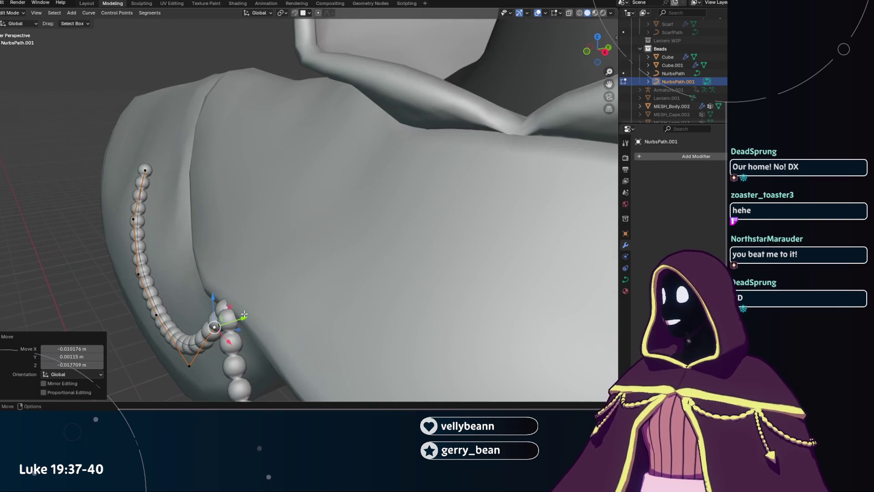
Shift the chain's selected top point along the Y axis in two passes toward the shoulder.
key(g)
key(y)
key(Escape)
key(g)
key(y)
click(247, 318)
mouse_move(247, 319)
middle_down()
mouse_move(430, 296)
mouse_move(407, 267)
mouse_move(346, 286)
middle_up()
key(g)
key(y)
click(403, 262)
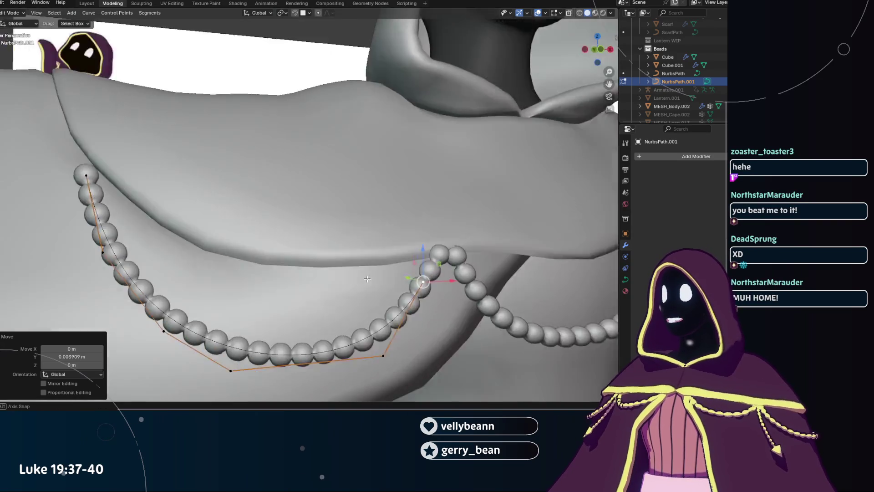
Try moving the bottom point freely and along X, undoing both attempts.
click(316, 367)
key(g)
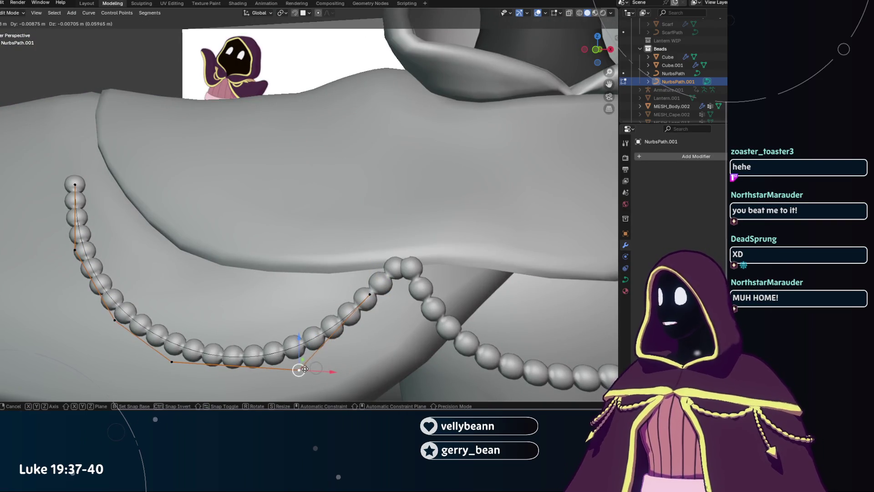
click(318, 366)
key(ctrl+z)
key(g)
key(x)
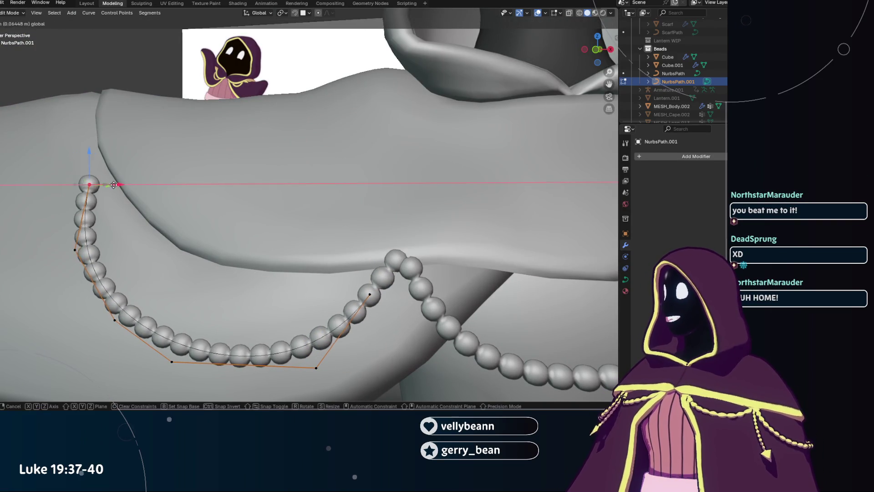
click(76, 188)
key(ctrl+z)
mouse_move(76, 187)
middle_down()
mouse_move(108, 247)
mouse_move(92, 186)
middle_up()
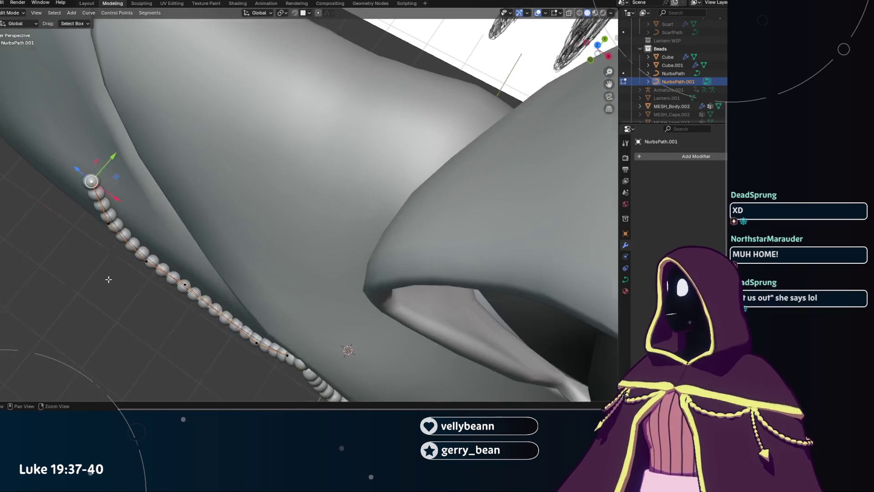
Reposition the curve point freely from two angles so the top follows the shoulder curve.
key(g)
click(158, 205)
mouse_move(157, 205)
middle_down()
mouse_move(216, 140)
mouse_move(266, 122)
middle_up()
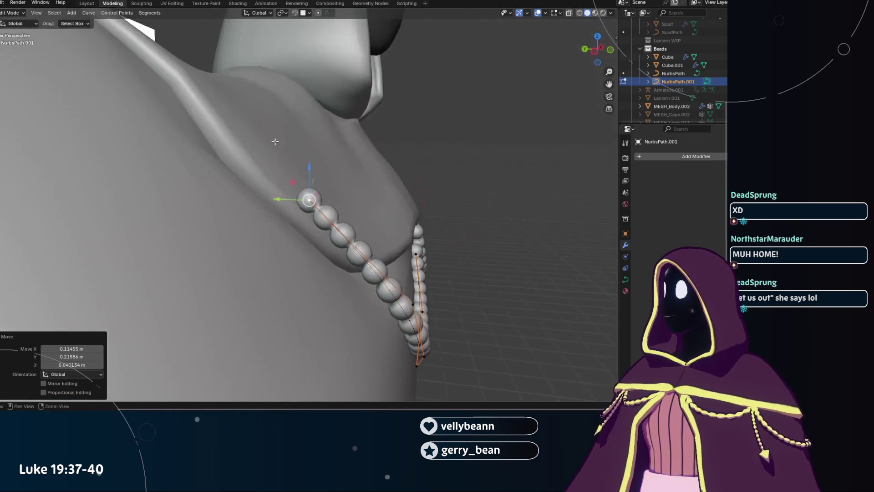
key(g)
click(296, 218)
middle_drag(296, 219, 254, 217)
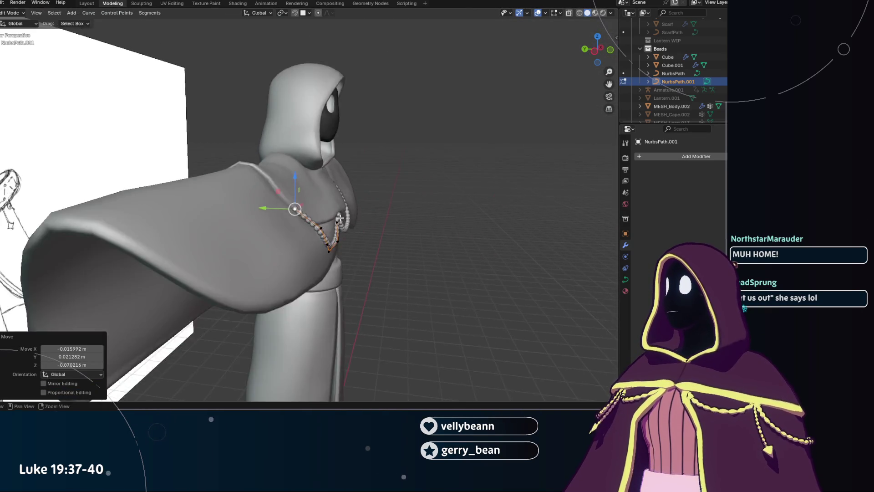
scroll(231, 216, up, 4)
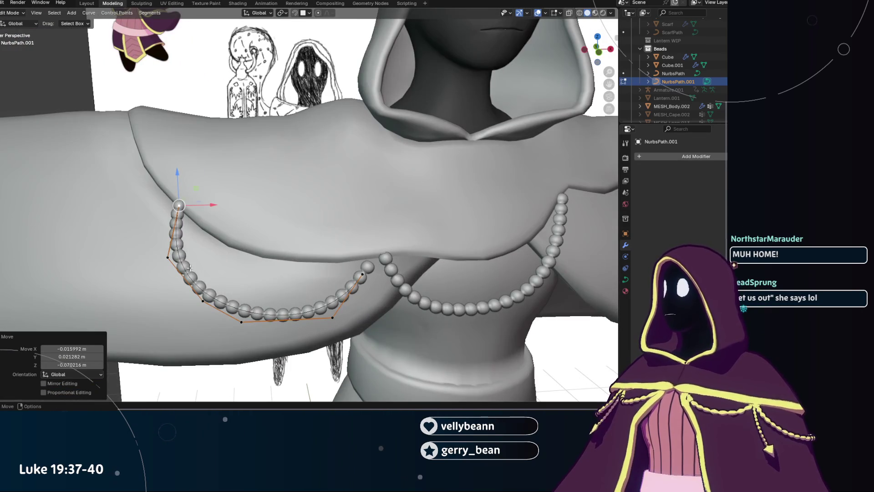
Move several lower control points rightward so the chain's swag meets the chest chain.
click(167, 258)
key(g)
click(225, 308)
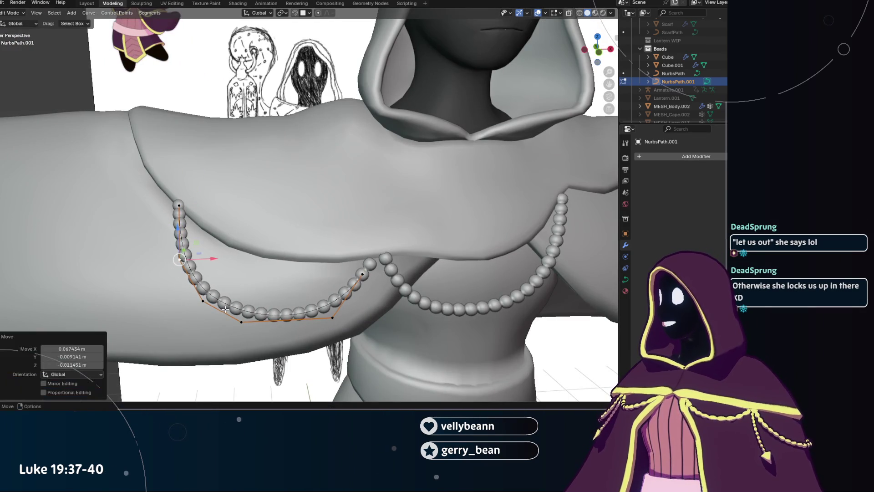
click(202, 302)
key(g)
click(239, 323)
key(g)
click(325, 323)
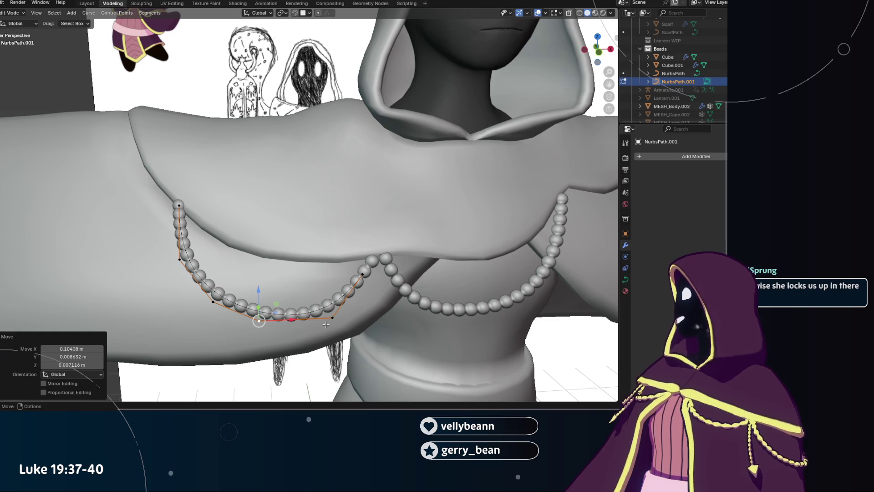
click(332, 315)
key(g)
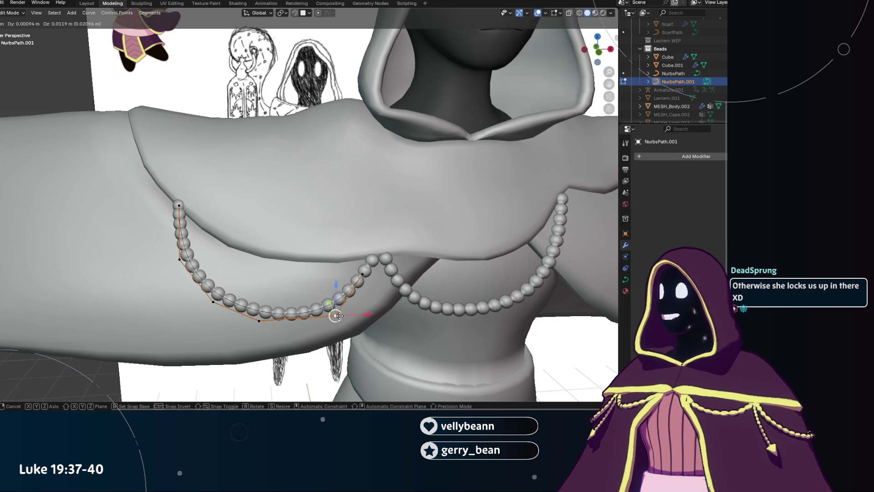
click(332, 314)
scroll(333, 314, up, 3)
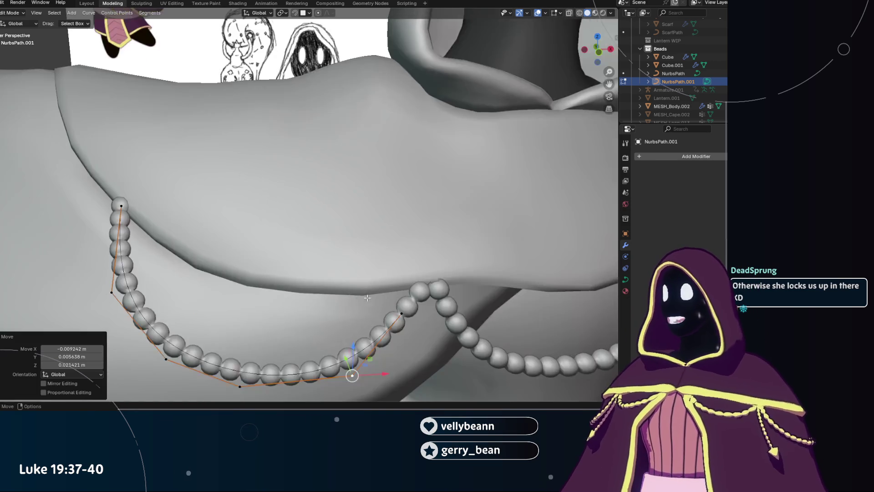
Push a mid-chain point along the Y axis from the side so it hugs the cape.
middle_drag(332, 313, 290, 275)
mouse_move(117, 272)
middle_down()
mouse_move(137, 239)
mouse_move(179, 237)
middle_up()
click(137, 238)
drag(180, 237, 214, 239)
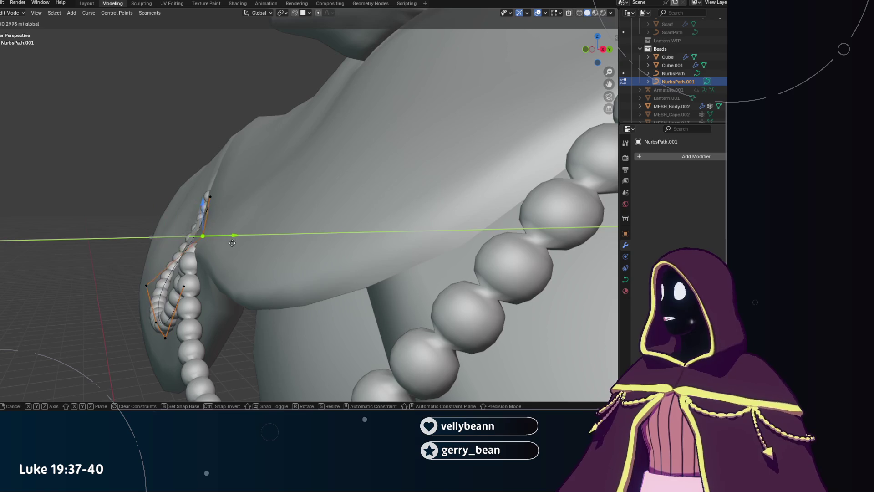
key(g)
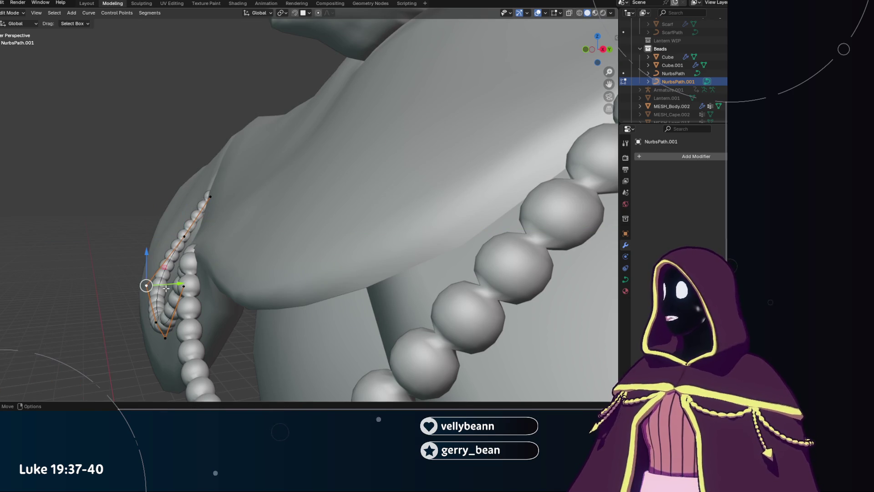
key(y)
click(188, 286)
mouse_move(187, 287)
middle_down()
mouse_move(240, 260)
mouse_move(263, 232)
middle_up()
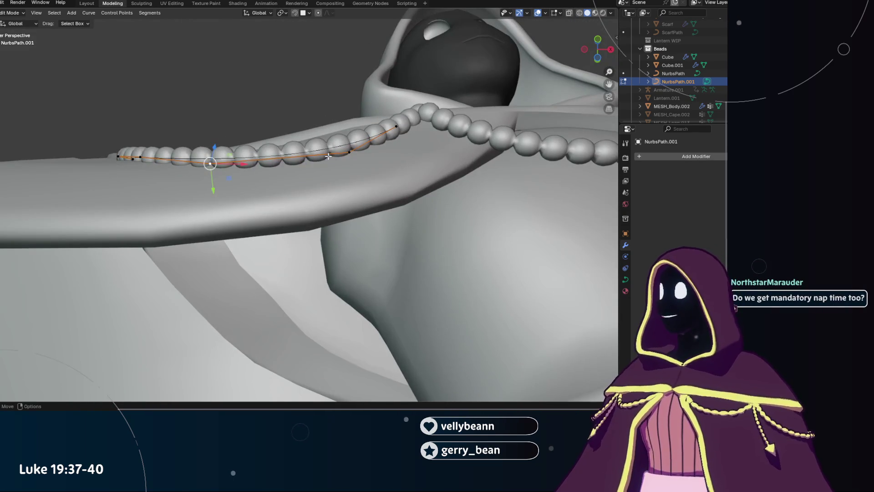
key(g)
key(y)
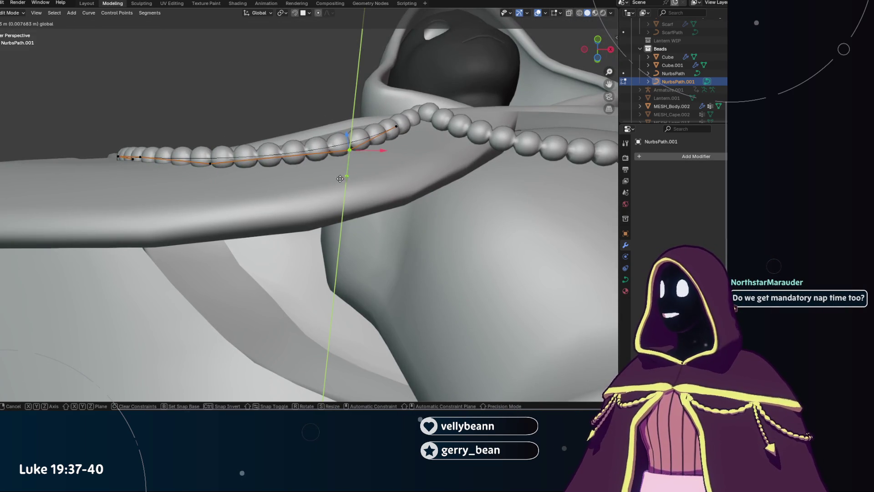
click(391, 120)
Raise the lower-right points and settle the chain's end point against the cape edge.
middle_drag(250, 171, 141, 220)
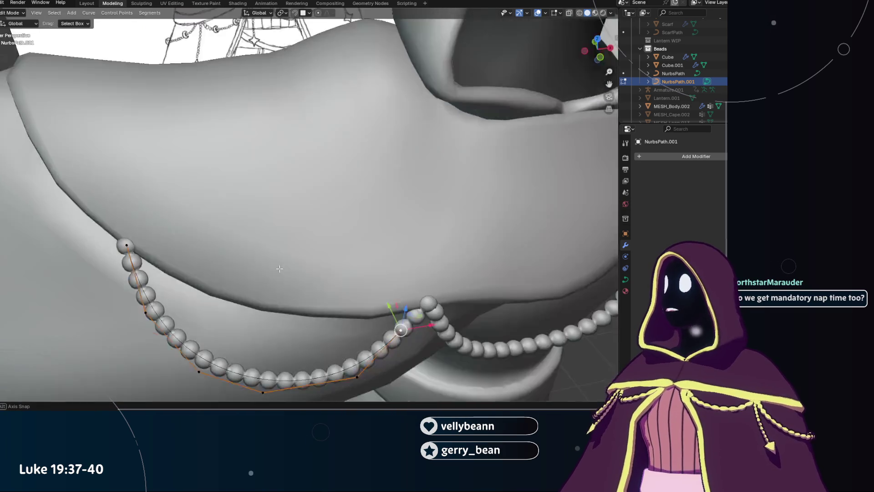
key(g)
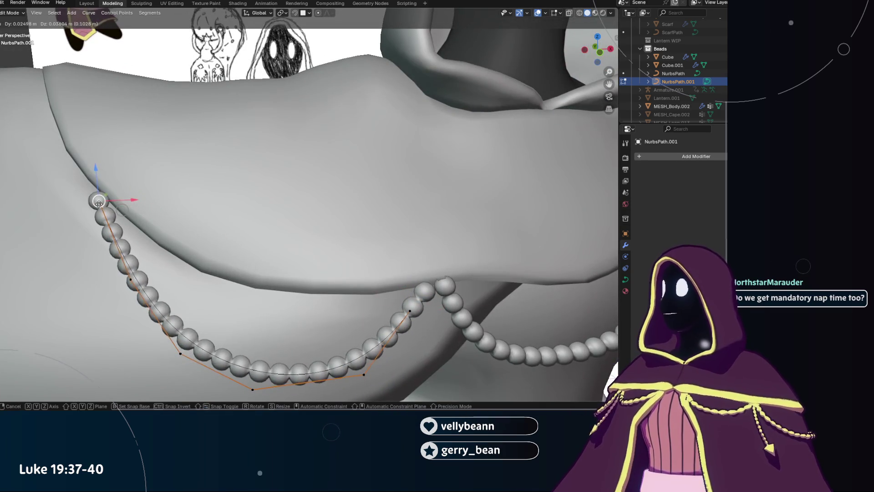
click(317, 273)
click(412, 309)
key(g)
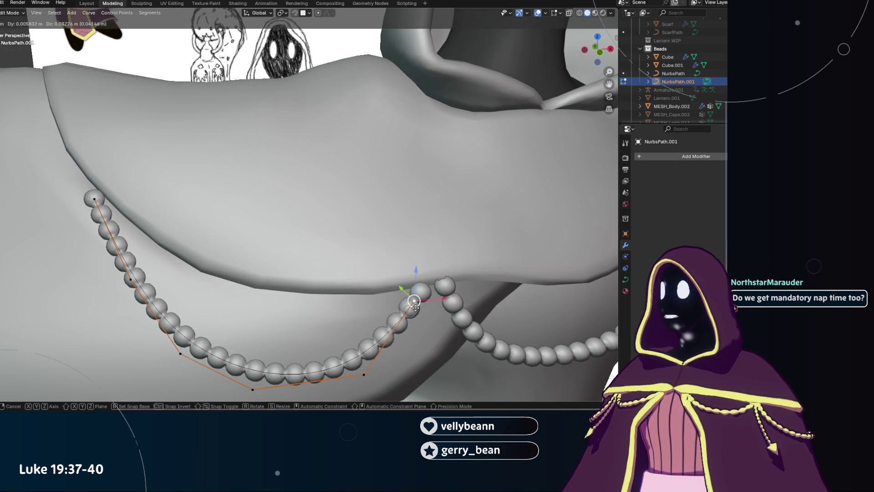
click(428, 285)
click(94, 198)
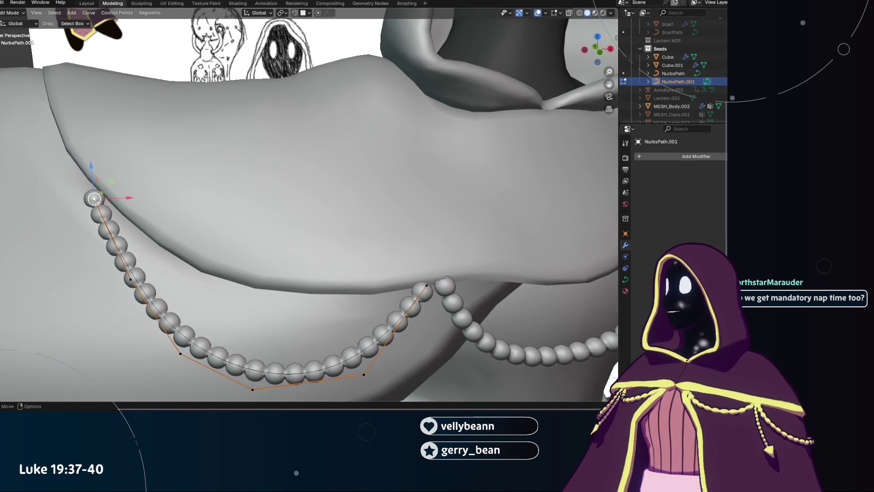
key(g)
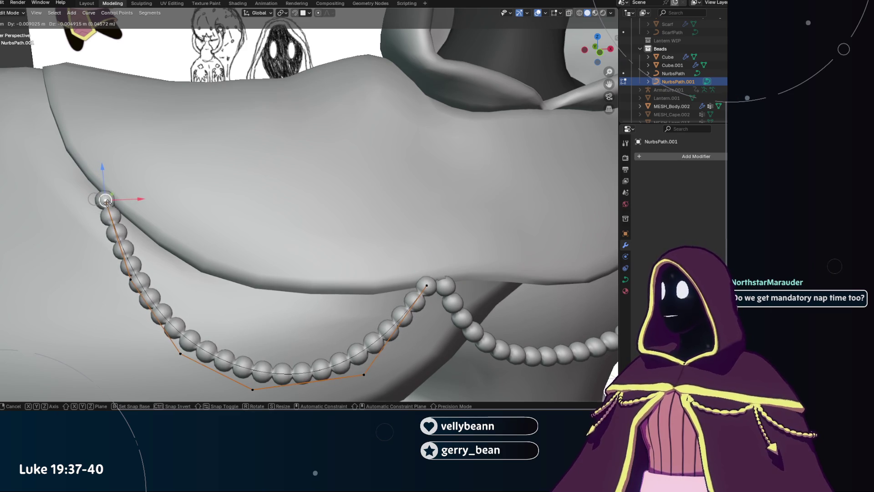
click(101, 196)
mouse_move(102, 197)
middle_down()
mouse_move(414, 254)
mouse_move(118, 261)
middle_up()
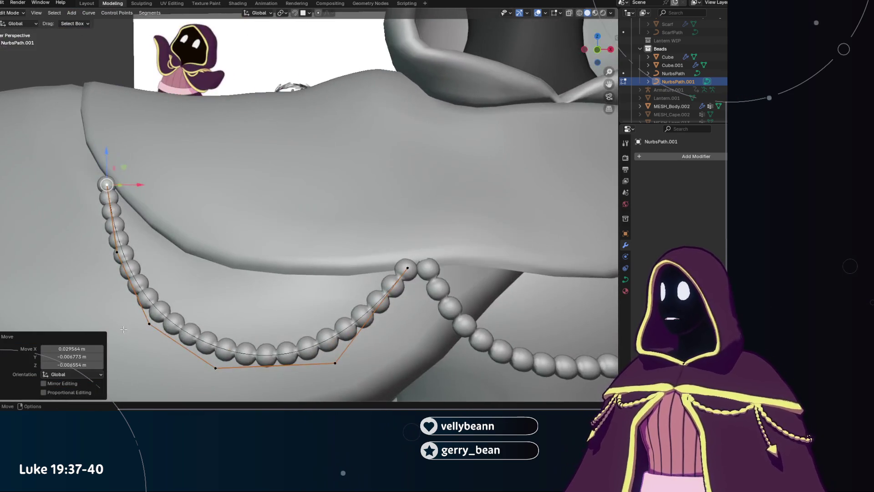
click(118, 260)
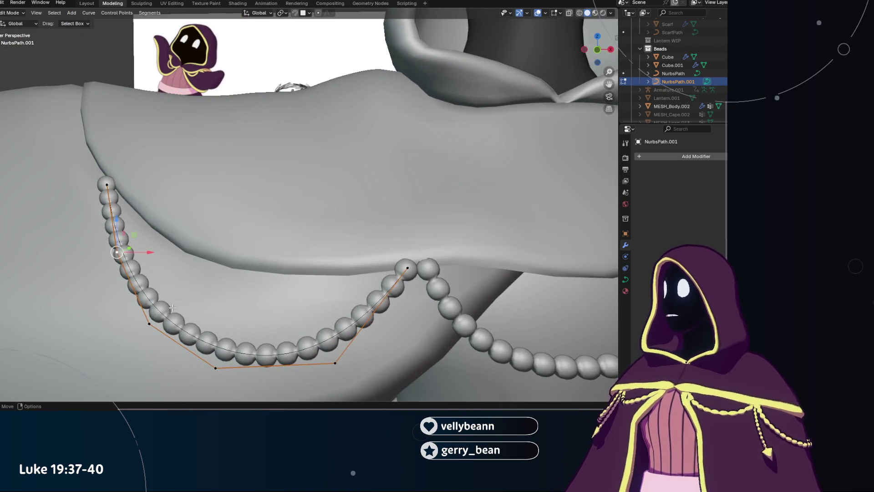
scroll(173, 308, down, 6)
scroll(249, 329, down, 2)
scroll(250, 329, up, 3)
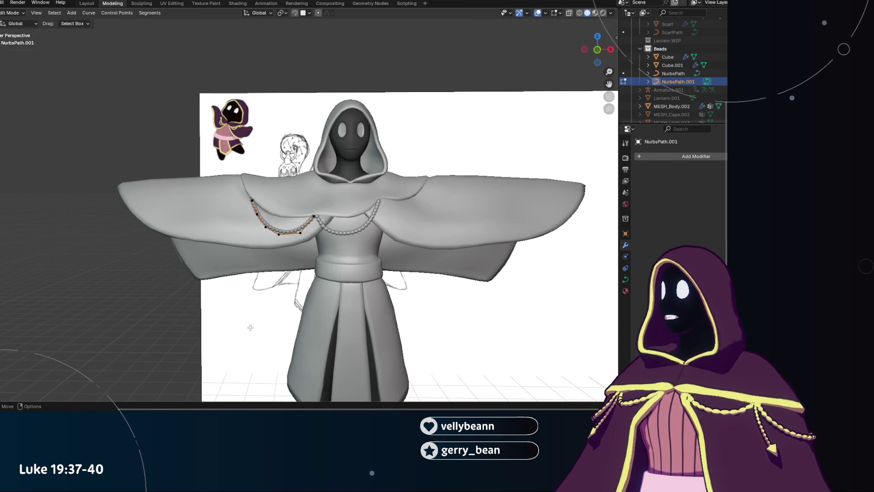
scroll(249, 328, up, 2)
Nudge one chain point slightly, leave Edit Mode for Object Mode, and review the figure from the front.
drag(266, 259, 274, 259)
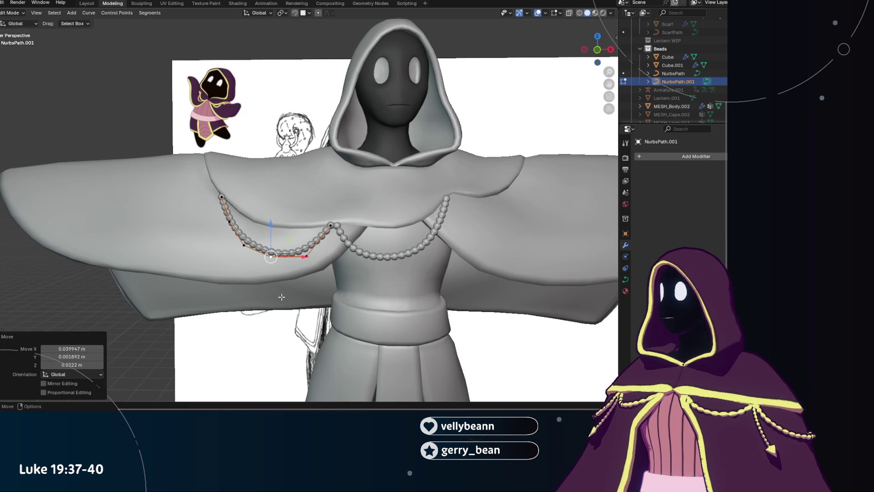
scroll(204, 172, down, 5)
scroll(204, 172, down, 1)
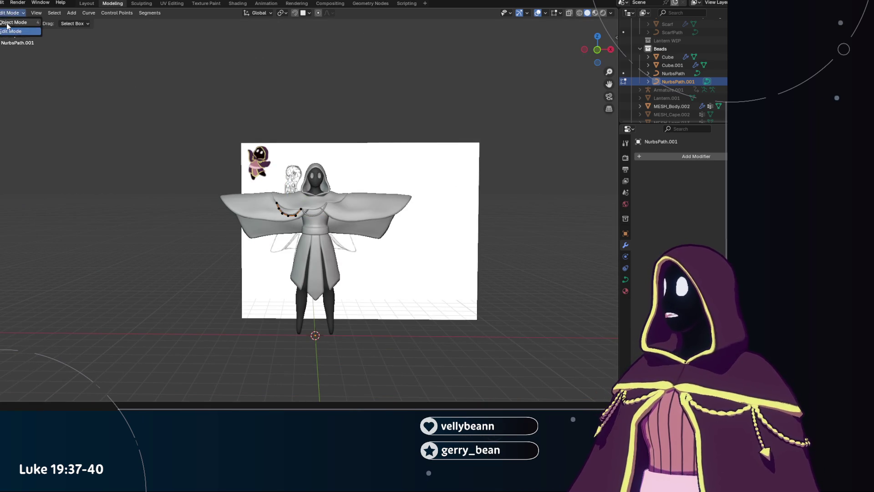
key(Tab)
click(72, 155)
scroll(73, 156, up, 3)
mouse_move(130, 224)
middle_down()
mouse_move(155, 242)
mouse_move(215, 235)
mouse_move(139, 234)
mouse_move(122, 274)
mouse_move(207, 236)
mouse_move(162, 217)
mouse_move(223, 210)
mouse_move(225, 246)
mouse_move(268, 222)
mouse_move(253, 207)
mouse_move(249, 221)
mouse_move(273, 232)
mouse_move(157, 178)
mouse_move(238, 222)
mouse_move(272, 174)
mouse_move(315, 224)
mouse_move(355, 191)
mouse_move(249, 238)
mouse_move(317, 211)
mouse_move(250, 207)
mouse_move(372, 231)
mouse_move(331, 214)
mouse_move(366, 232)
mouse_move(264, 137)
mouse_move(216, 171)
middle_up()
scroll(238, 222, up, 3)
scroll(371, 232, down, 3)
scroll(215, 171, down, 2)
mouse_move(302, 175)
middle_down()
mouse_move(359, 209)
mouse_move(355, 157)
mouse_move(317, 180)
middle_up()
scroll(360, 204, up, 2)
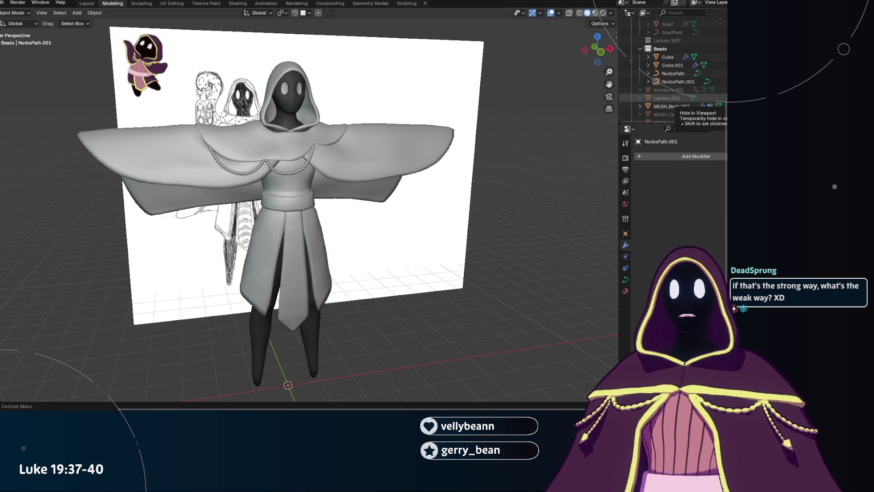
Unhide Lantern.001 and Scarf in the Outliner and inspect the character from all sides.
click(710, 98)
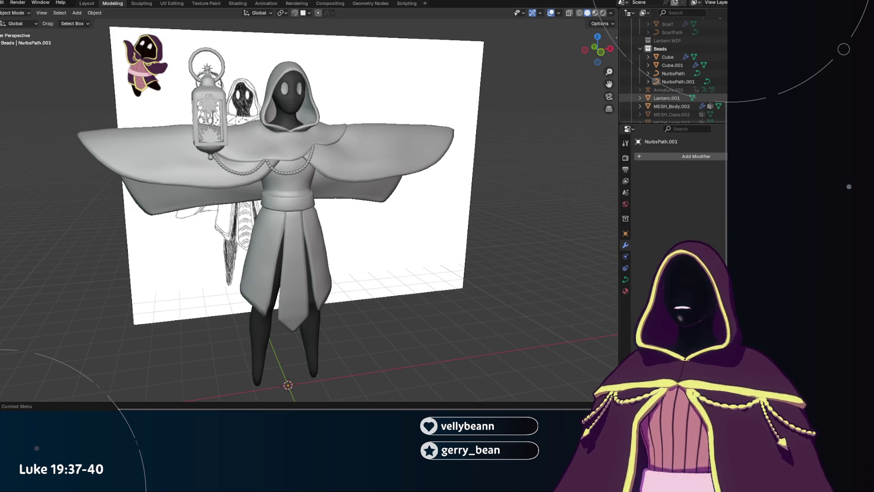
scroll(683, 89, up, 2)
scroll(683, 89, up, 2)
scroll(683, 81, up, 2)
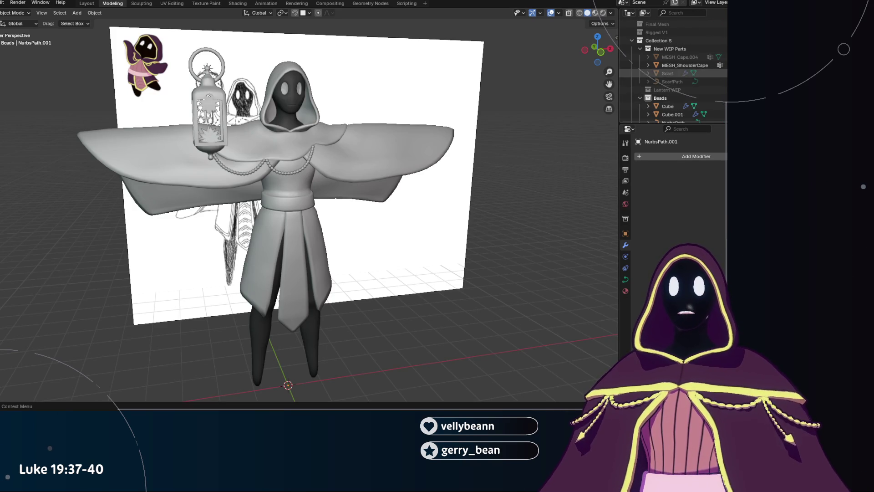
click(710, 73)
middle_drag(425, 144, 348, 148)
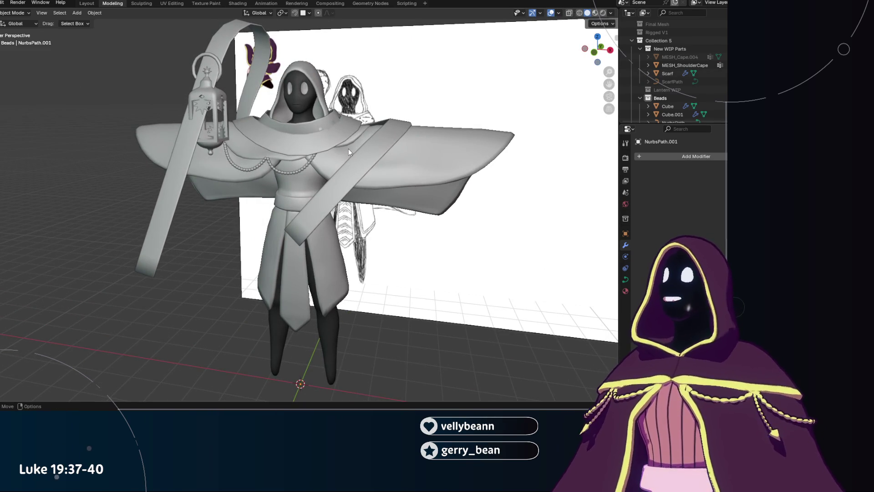
mouse_move(344, 143)
middle_down()
mouse_move(322, 141)
mouse_move(352, 121)
middle_up()
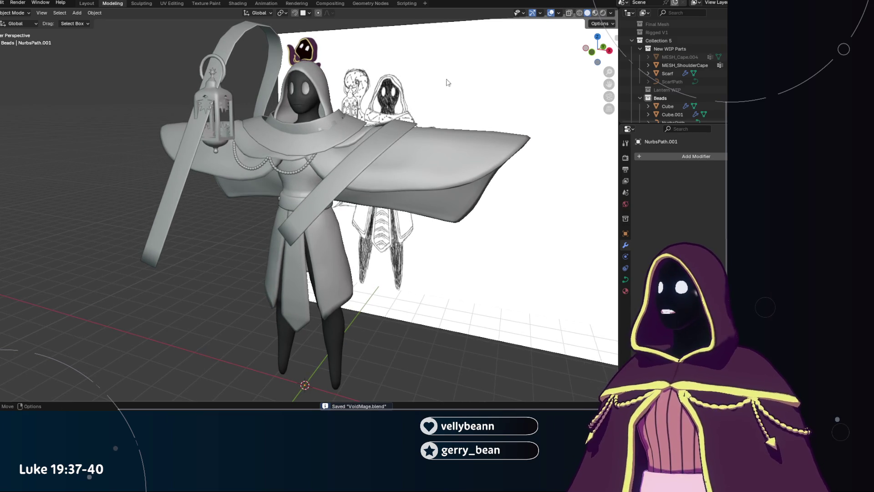
mouse_move(416, 137)
middle_down()
mouse_move(387, 130)
mouse_move(392, 147)
middle_up()
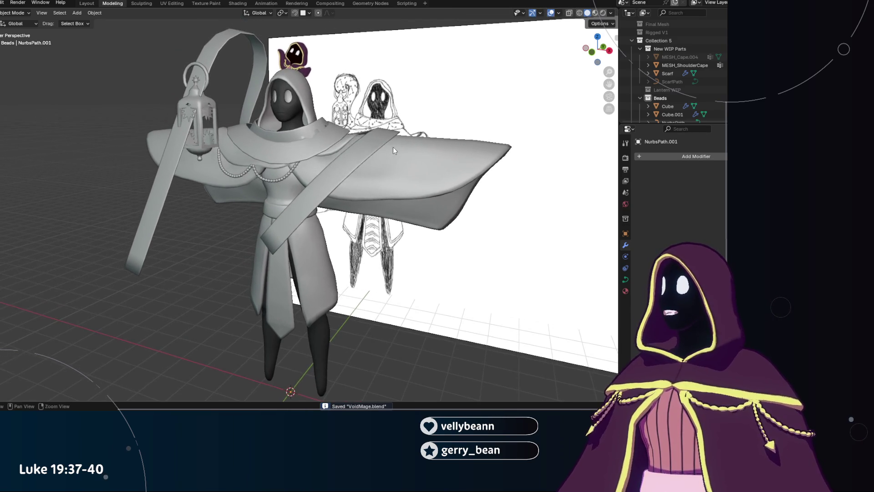
mouse_move(312, 135)
middle_down()
mouse_move(298, 183)
mouse_move(333, 135)
middle_up()
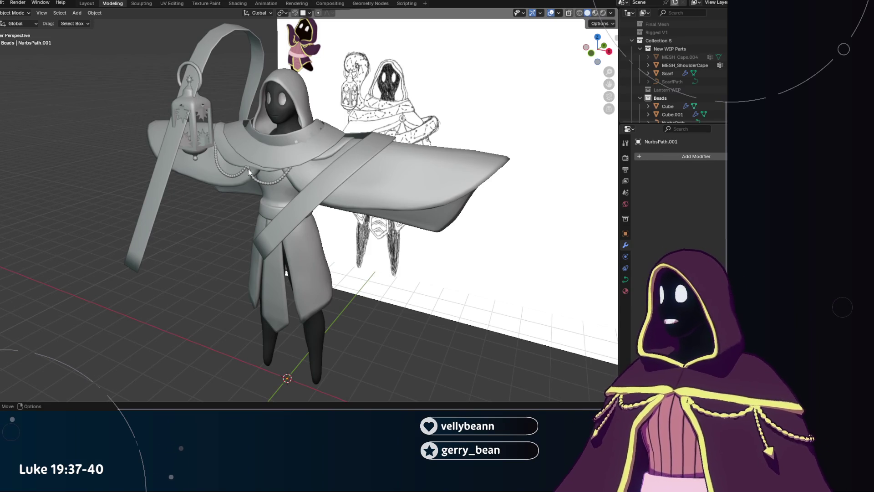
middle_drag(248, 168, 249, 180)
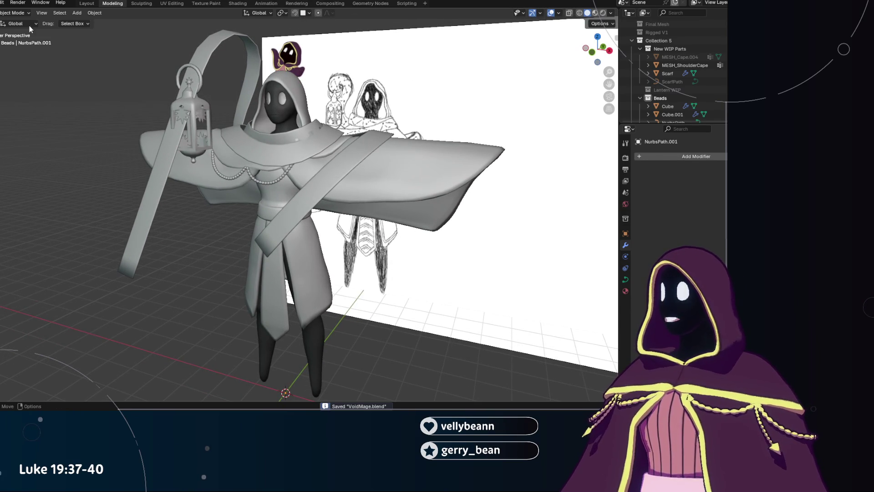
Save VoidMage.blend via File > Save.
click(1, 3)
click(5, 58)
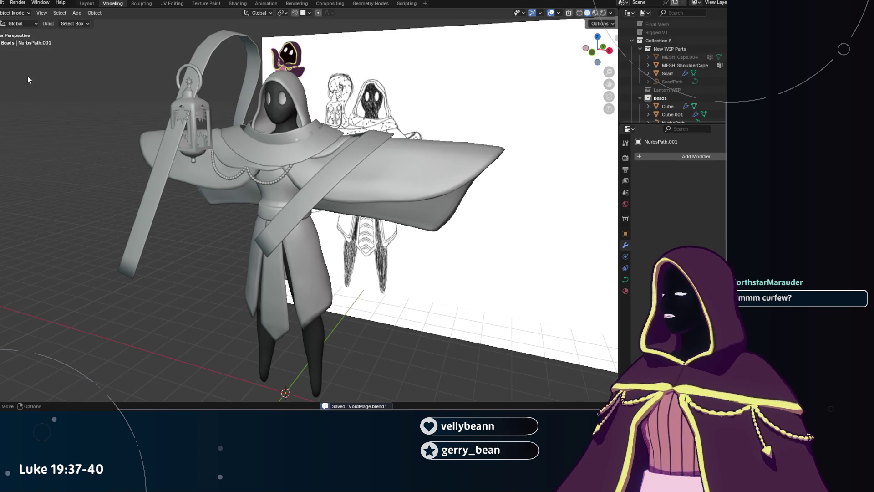